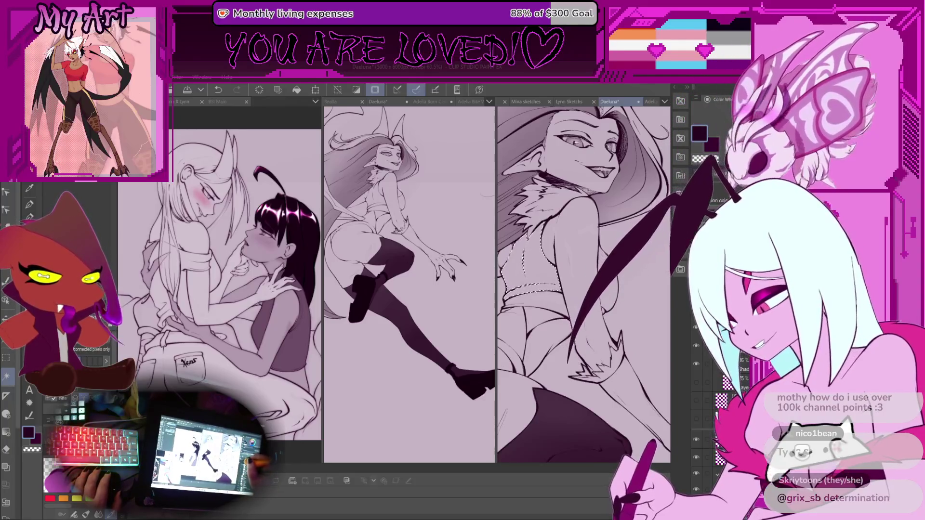
Cycle through the Selection, Auto Select and Pencil tools with the M, W and P shortcuts
scroll(584, 284, up, 3)
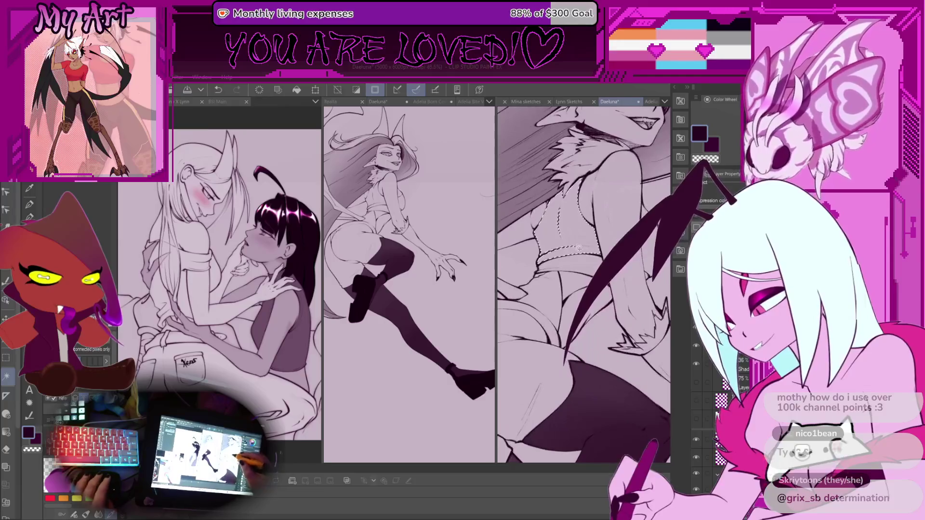
key(m)
scroll(587, 261, down, 2)
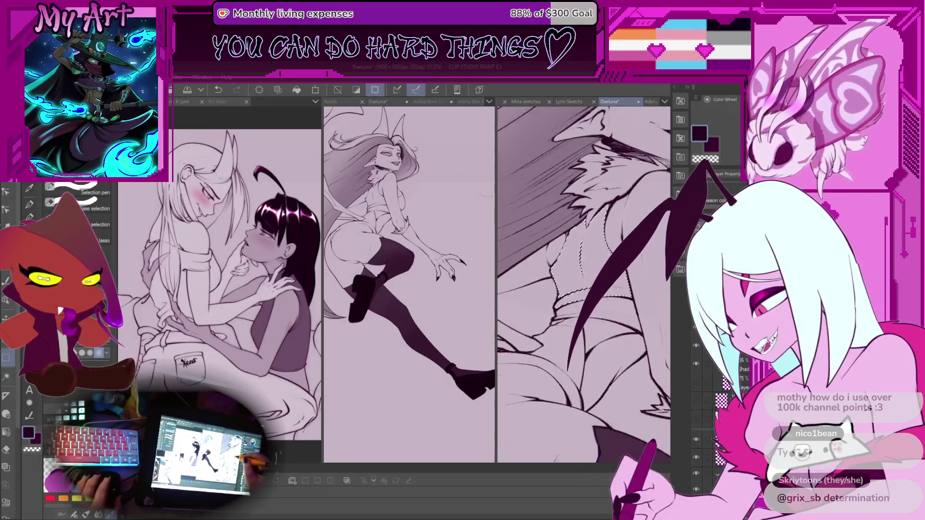
key(w)
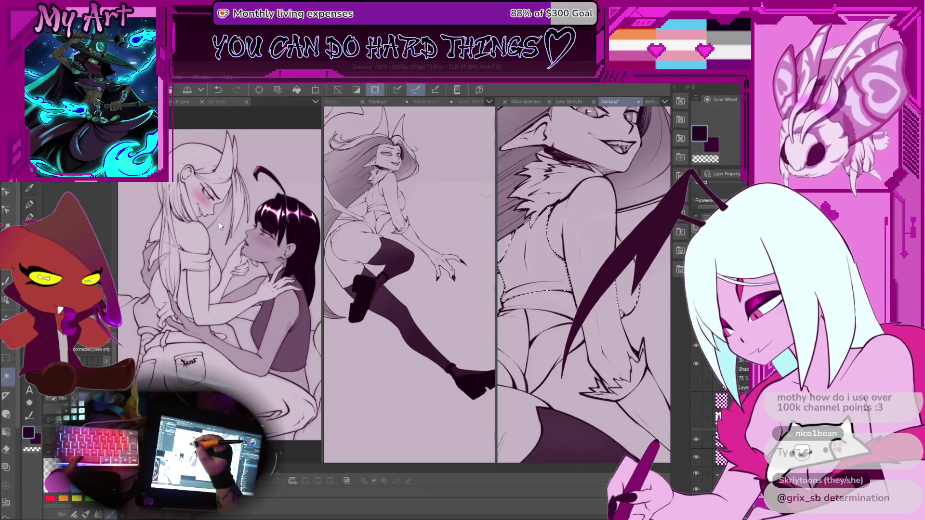
key(p)
key(p)
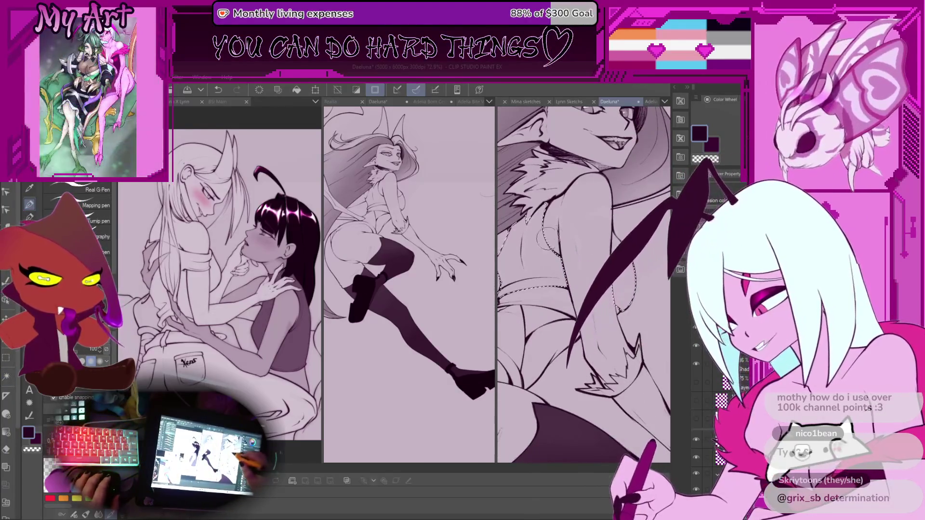
scroll(606, 261, down, 5)
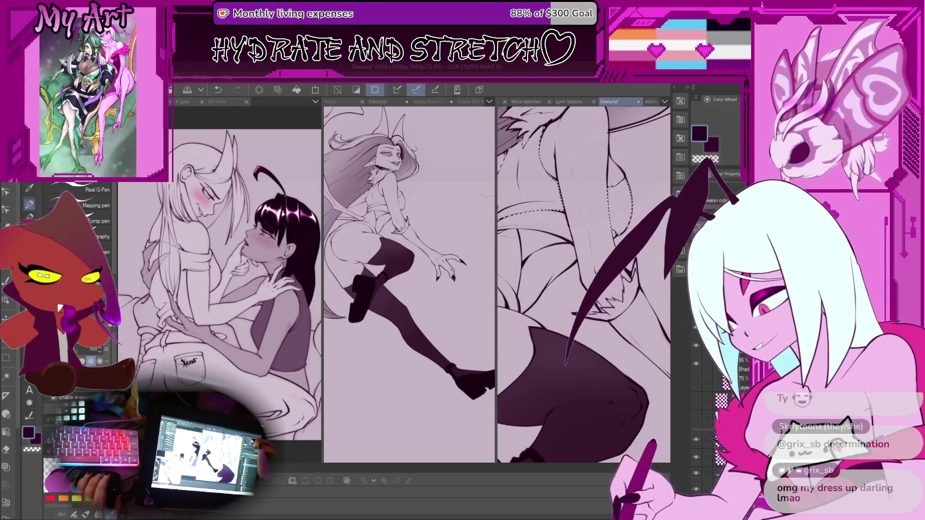
Bring up Layer Property and pick a paint colour from the Color Set palette
click(737, 175)
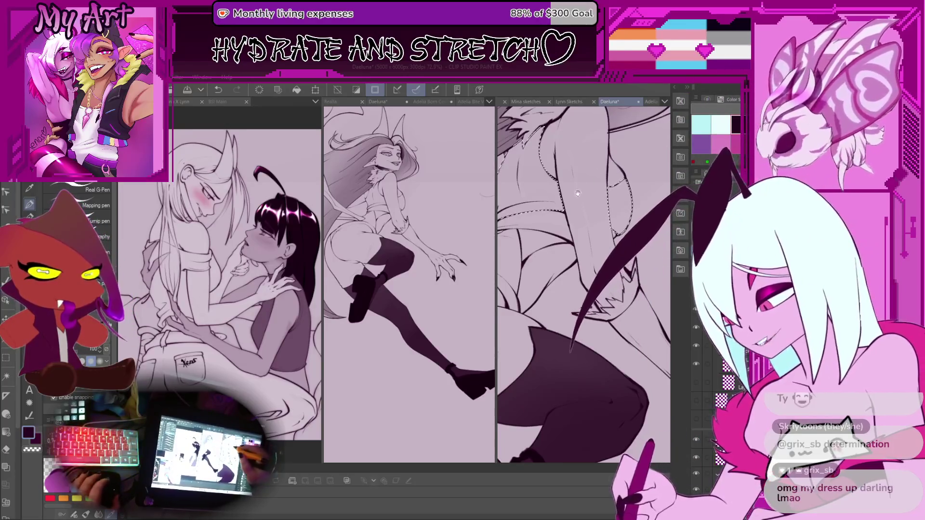
scroll(578, 194, up, 3)
click(721, 139)
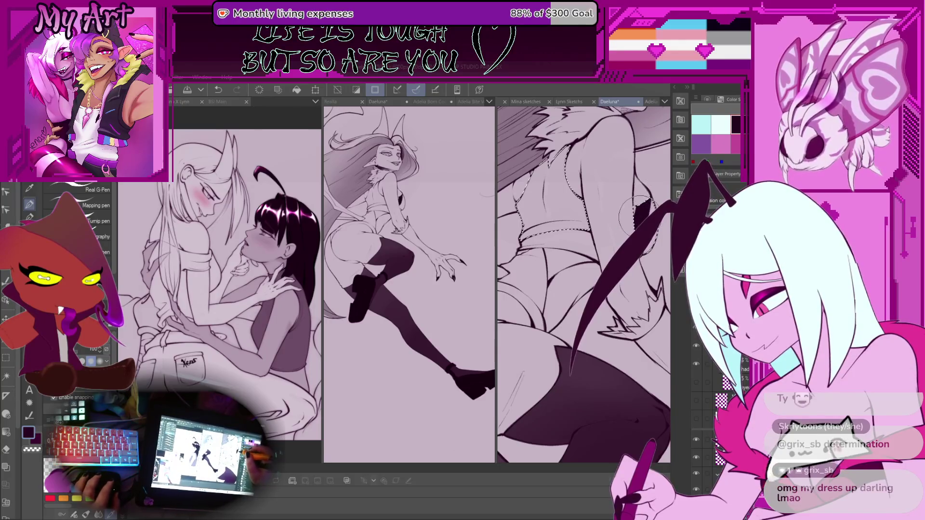
scroll(636, 193, down, 2)
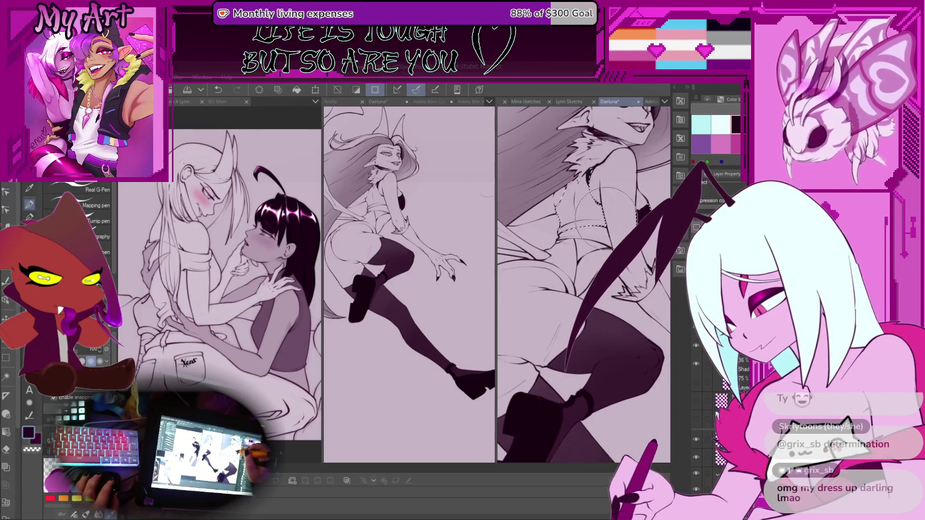
Paint the top dark inside the selection, then undo that fill
mouse_move(593, 177)
mouse_down()
mouse_move(578, 208)
mouse_move(585, 188)
mouse_up()
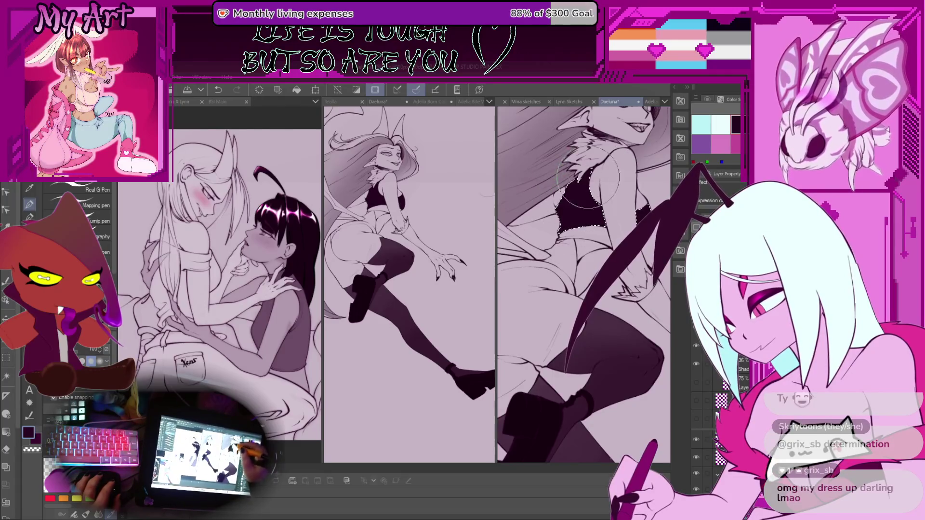
key(ctrl+z)
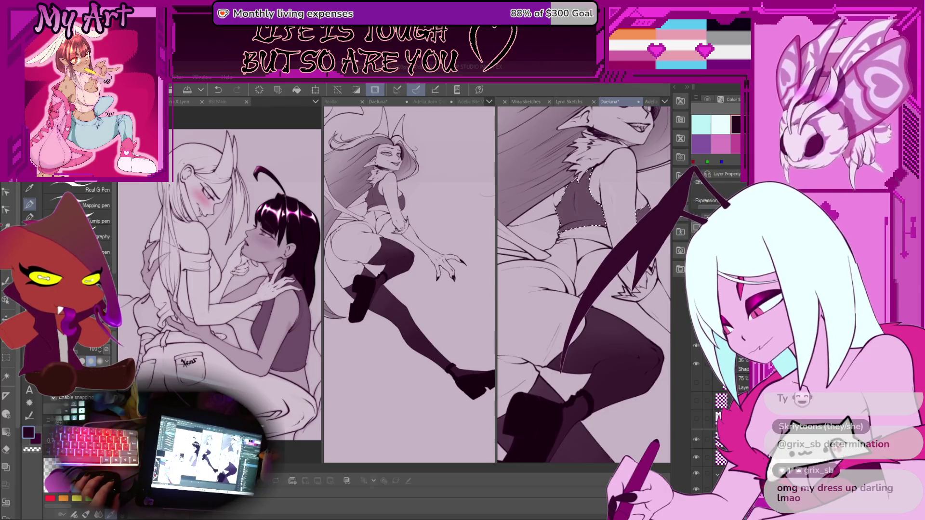
drag(586, 234, 547, 256)
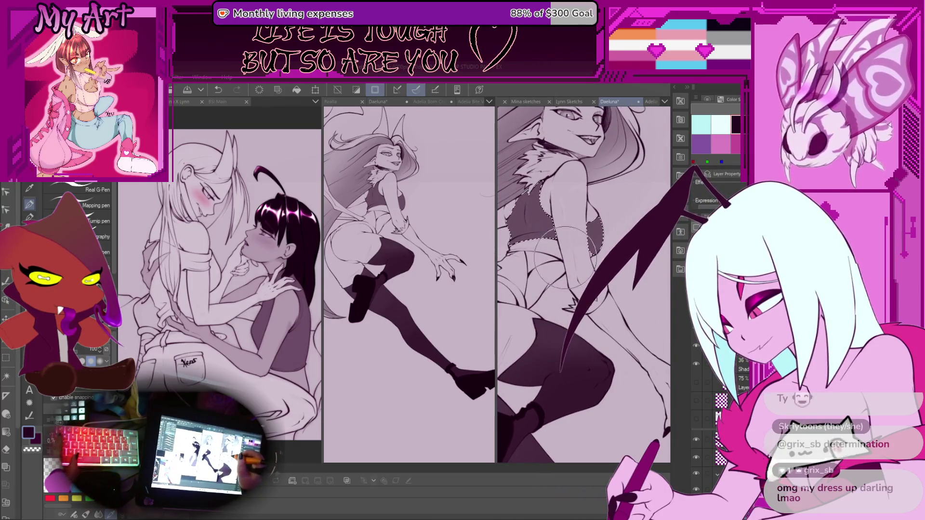
Select the thin waistband strip under the top with Auto Select, then return to the pen and zoom out
key(w)
click(546, 251)
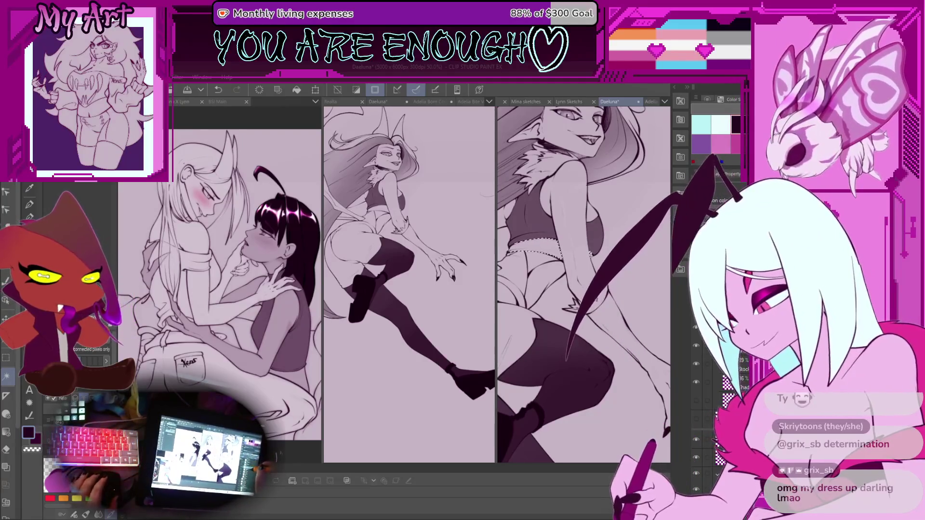
key(p)
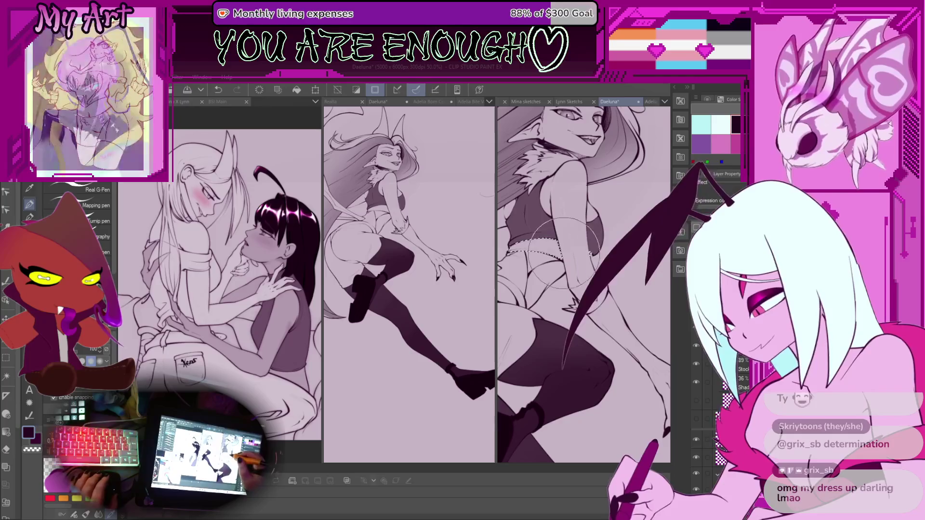
drag(562, 230, 581, 228)
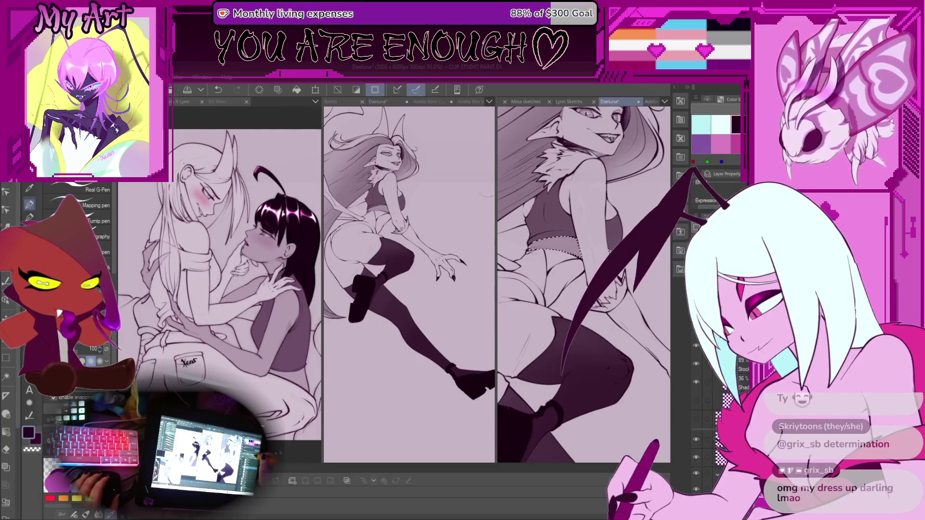
key(ctrl+minus)
scroll(599, 273, down, 1)
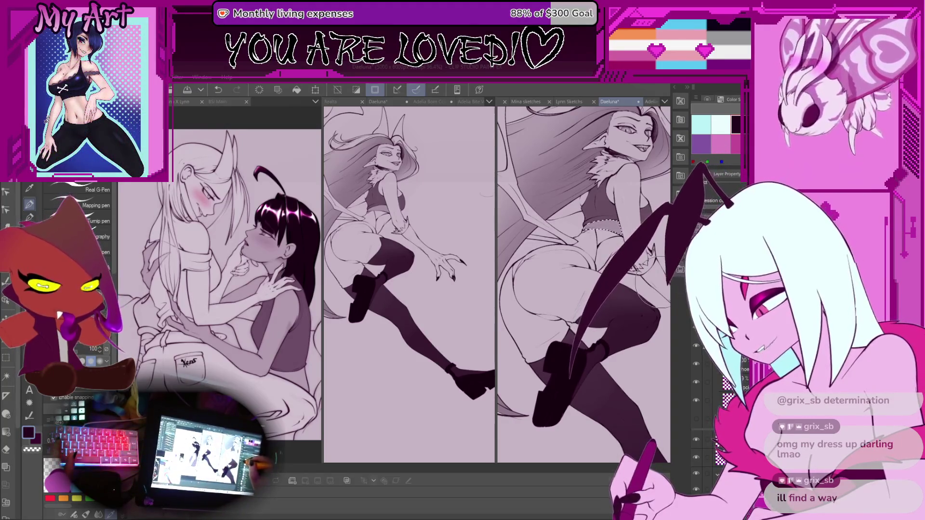
Add the hip area to the selection with Auto Select and its inner curve with the Selection Pen
key(w)
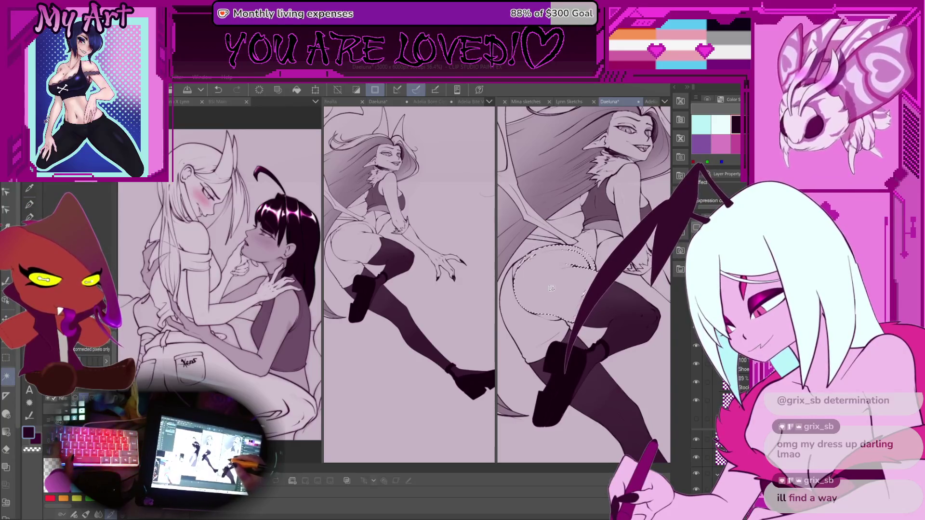
click(524, 328)
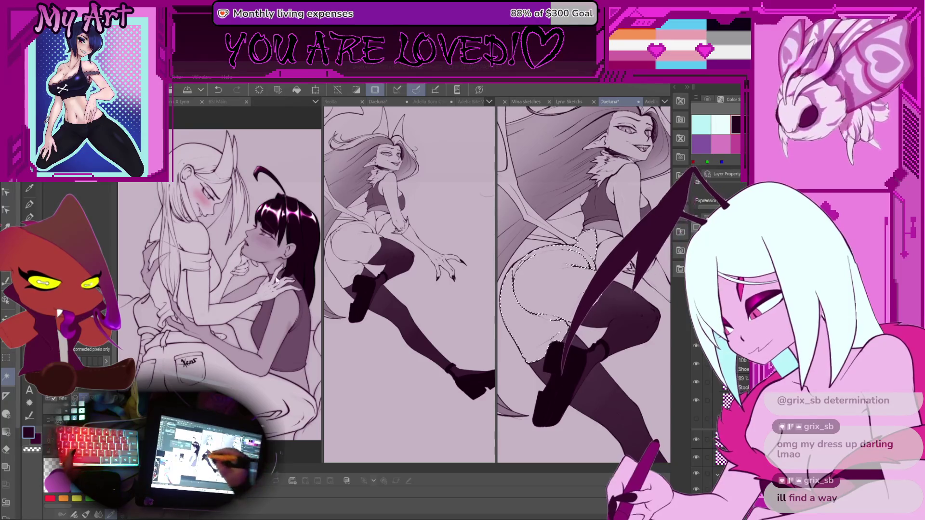
key(m)
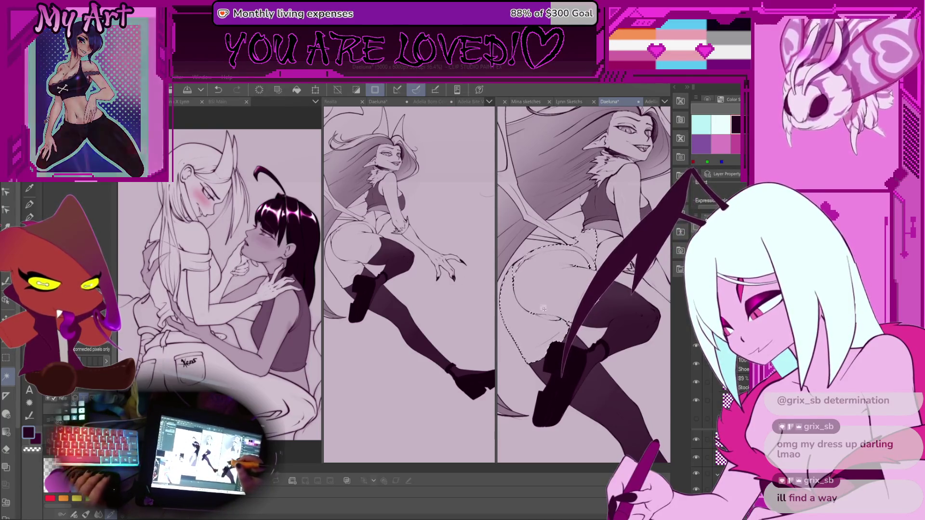
scroll(528, 294, up, 2)
scroll(527, 295, up, 1)
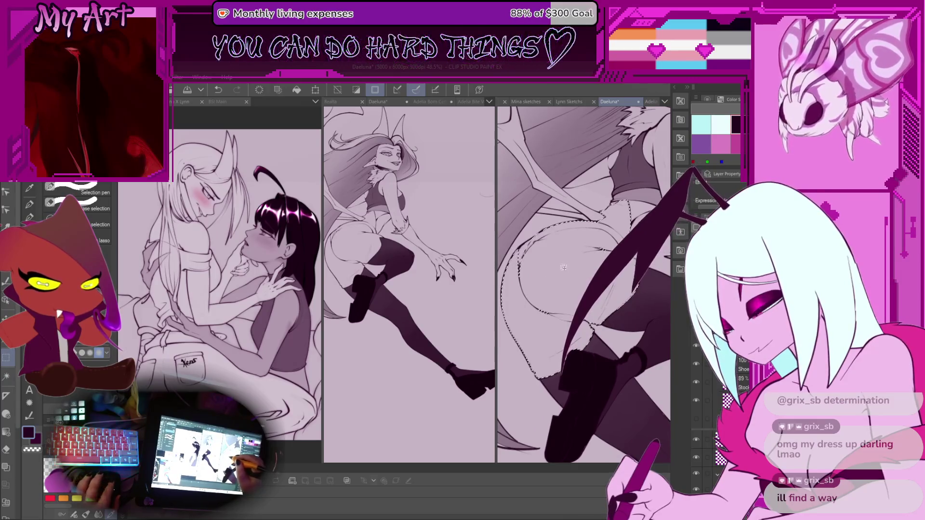
mouse_move(545, 236)
mouse_down()
mouse_move(518, 284)
mouse_move(517, 270)
mouse_up()
Touch up the selection along the hip outline with small Selection Pen strokes down the edge
scroll(528, 254, up, 1)
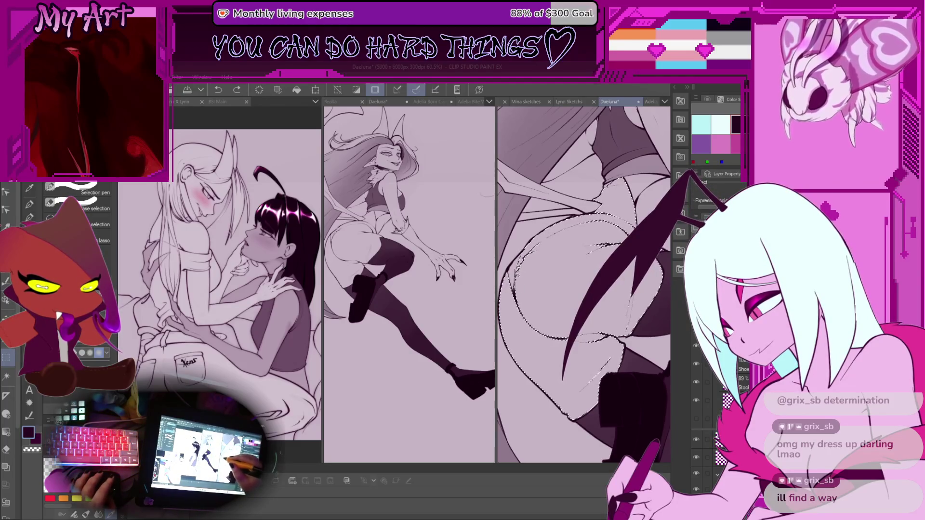
scroll(535, 254, up, 2)
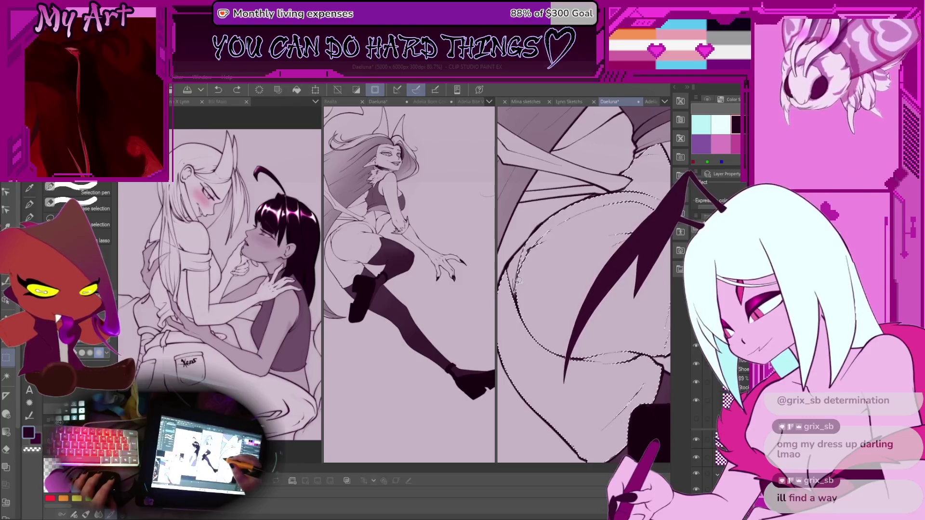
drag(544, 233, 526, 248)
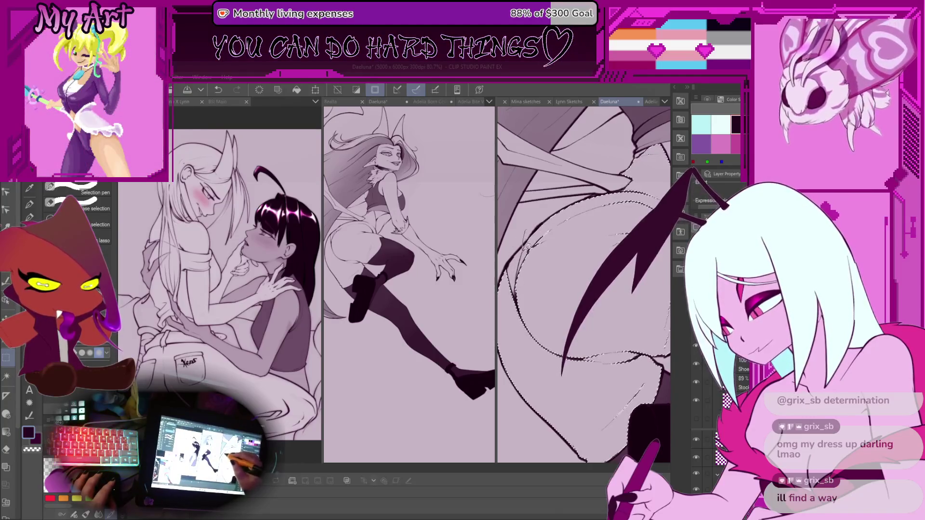
scroll(530, 241, up, 4)
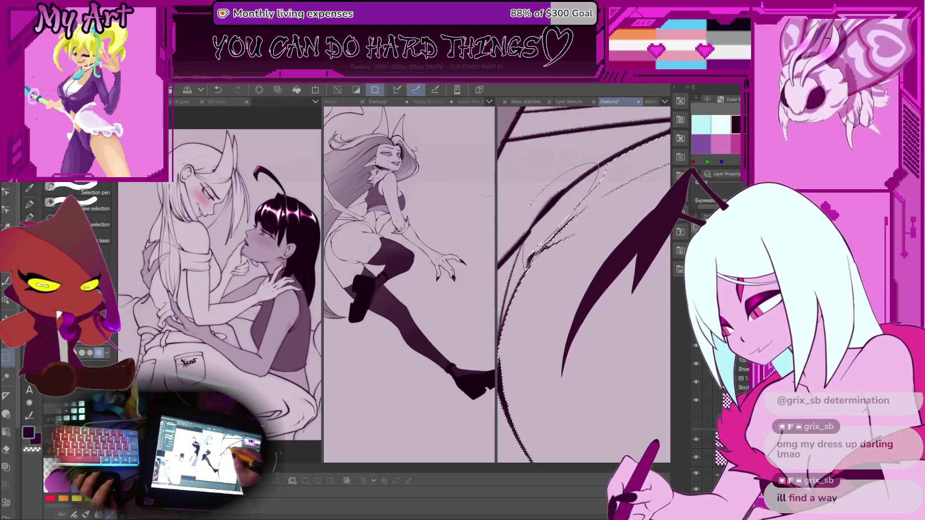
scroll(532, 203, down, 2)
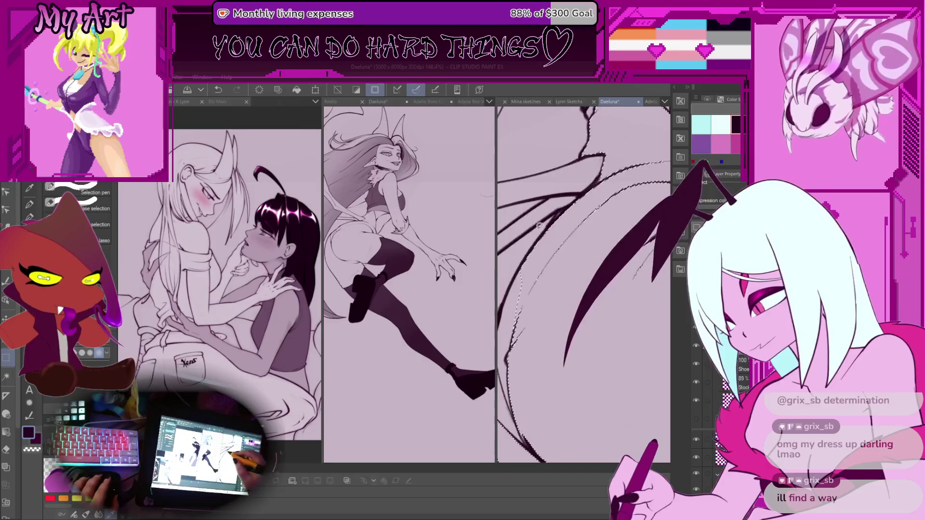
drag(533, 239, 523, 295)
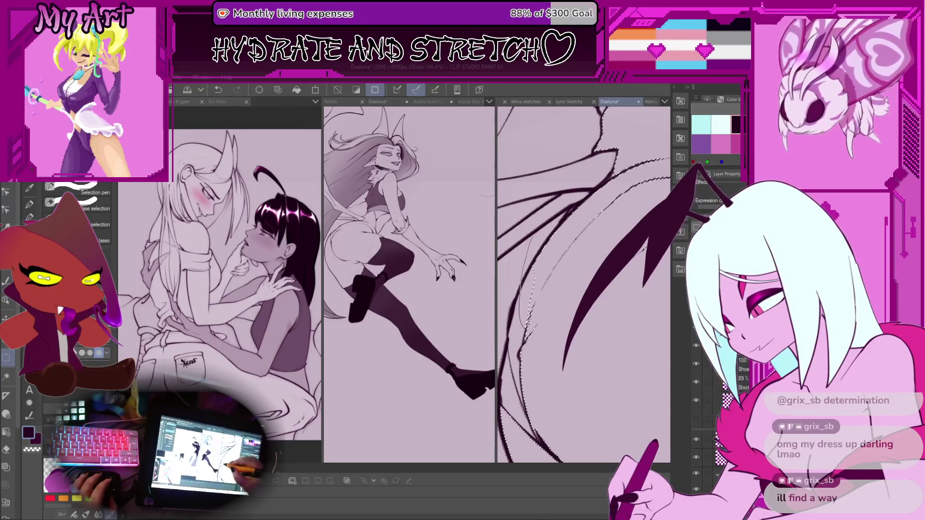
scroll(545, 216, down, 2)
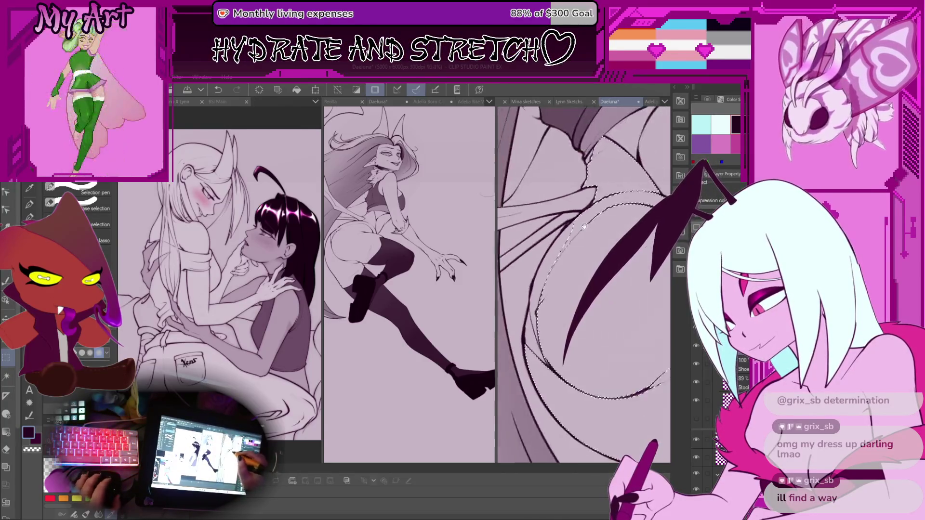
drag(546, 217, 554, 240)
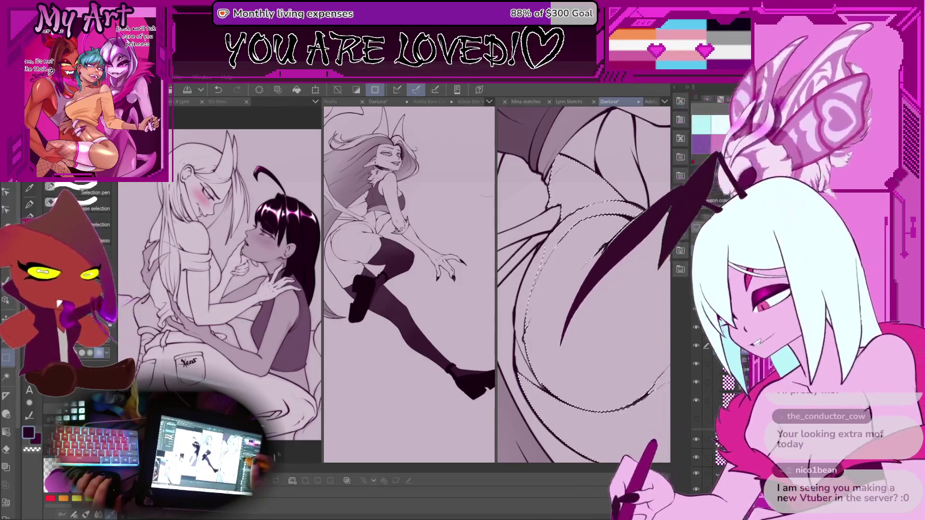
Stroke along the selection edge at the hip, then undo the stray last stroke
drag(554, 289, 526, 288)
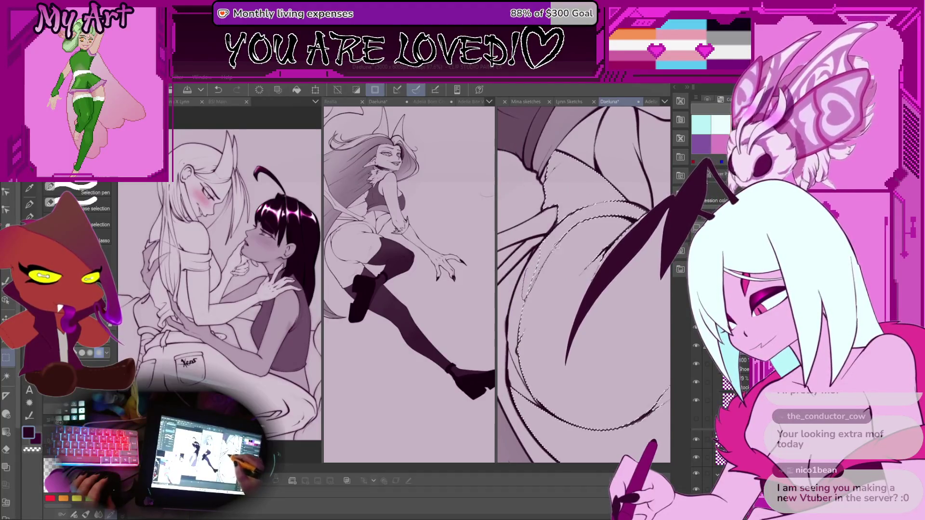
scroll(547, 235, up, 2)
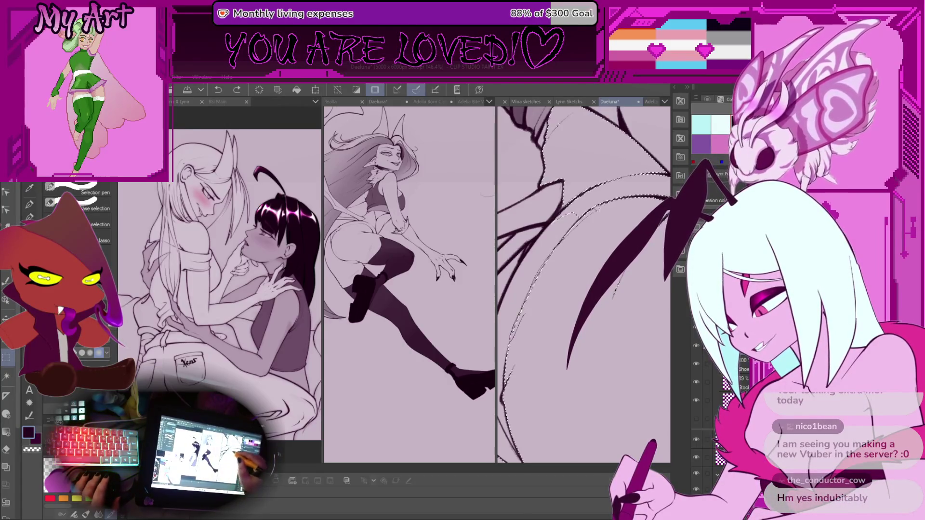
scroll(555, 269, down, 2)
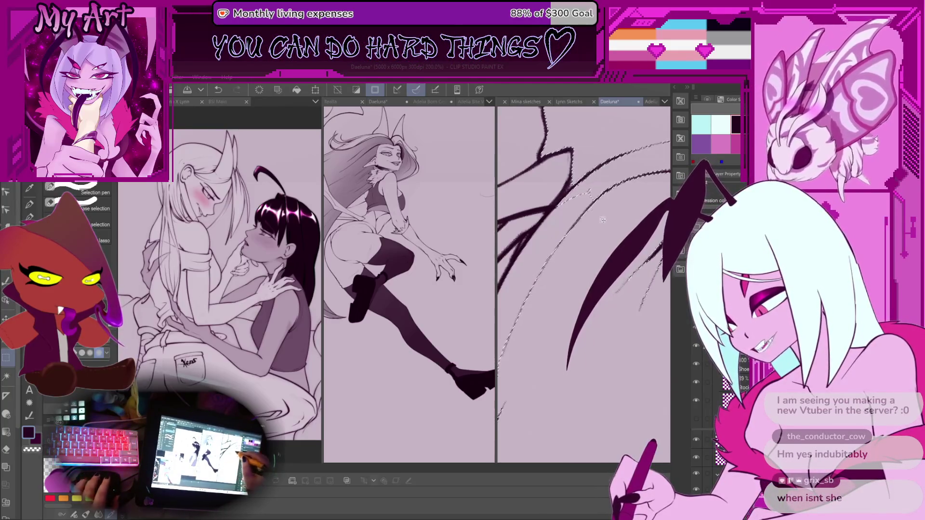
scroll(602, 221, down, 3)
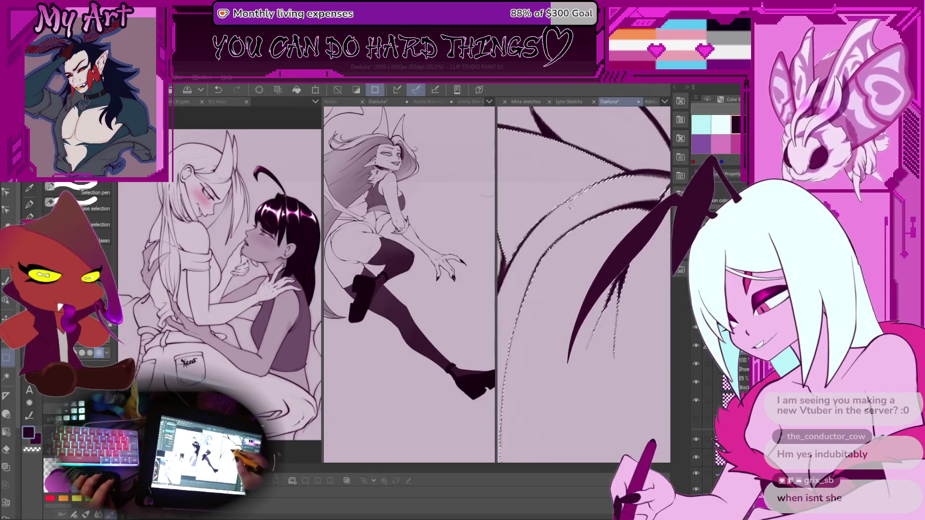
drag(552, 212, 601, 190)
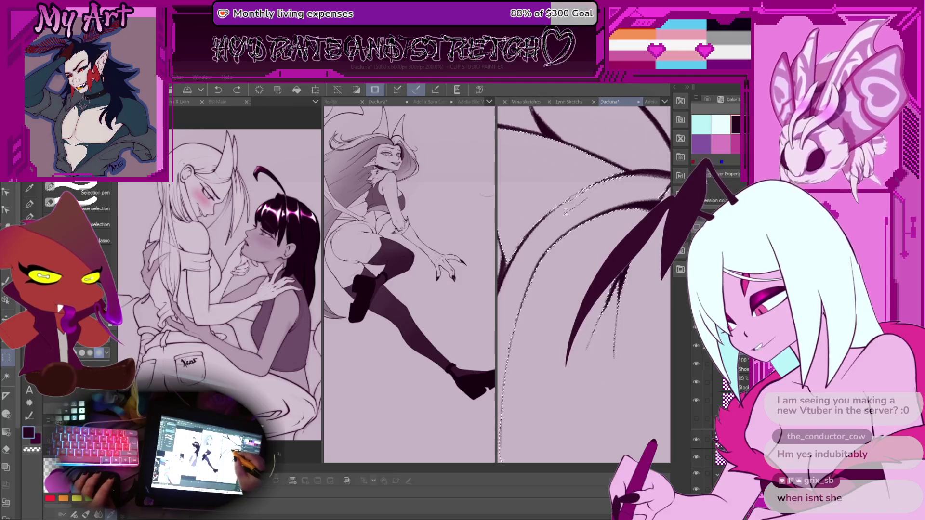
drag(589, 196, 627, 198)
scroll(627, 197, down, 1)
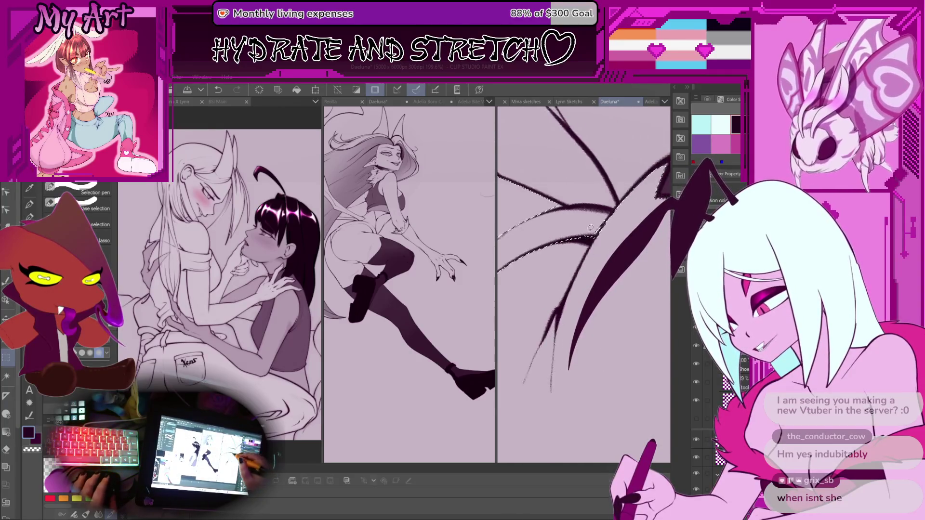
scroll(607, 212, up, 2)
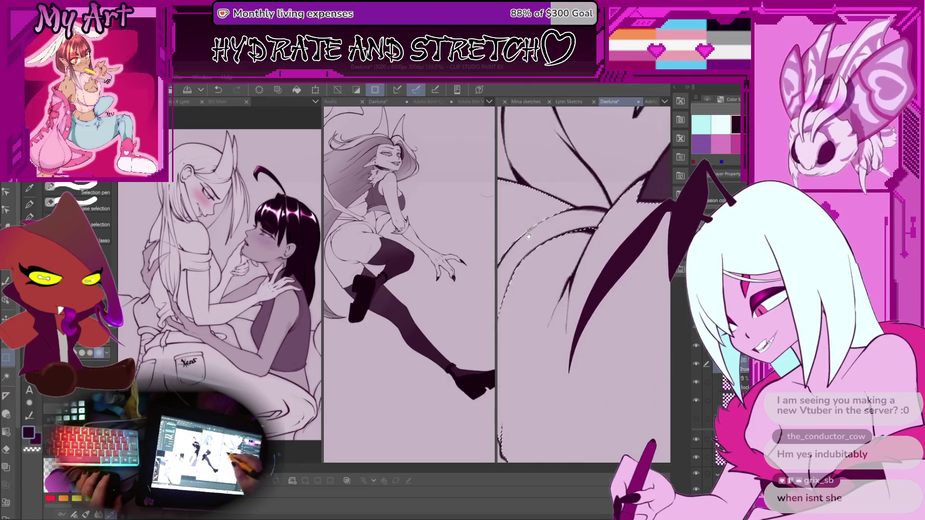
scroll(578, 241, down, 1)
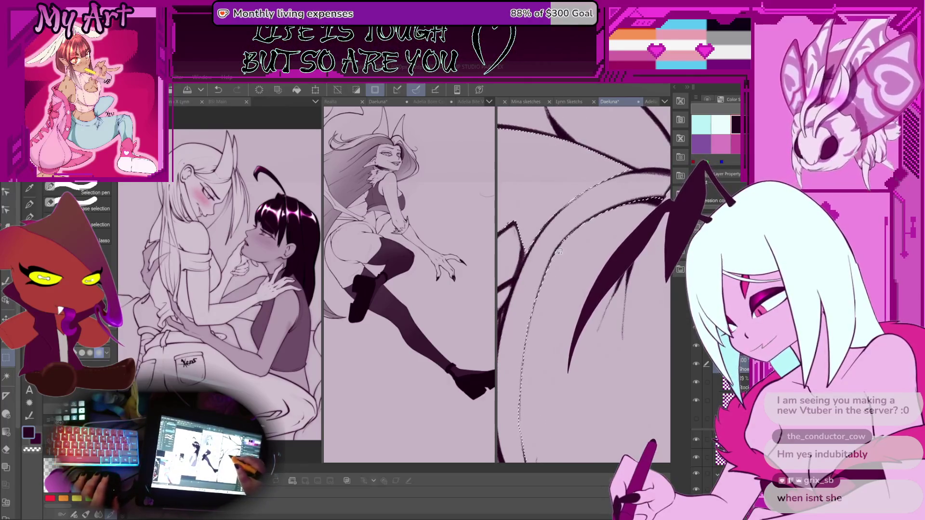
key(ctrl+z)
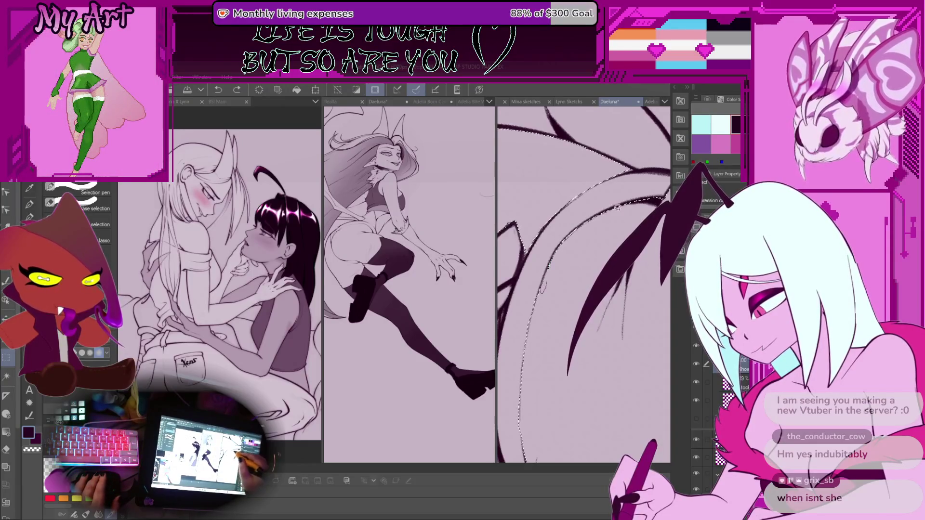
scroll(625, 211, down, 3)
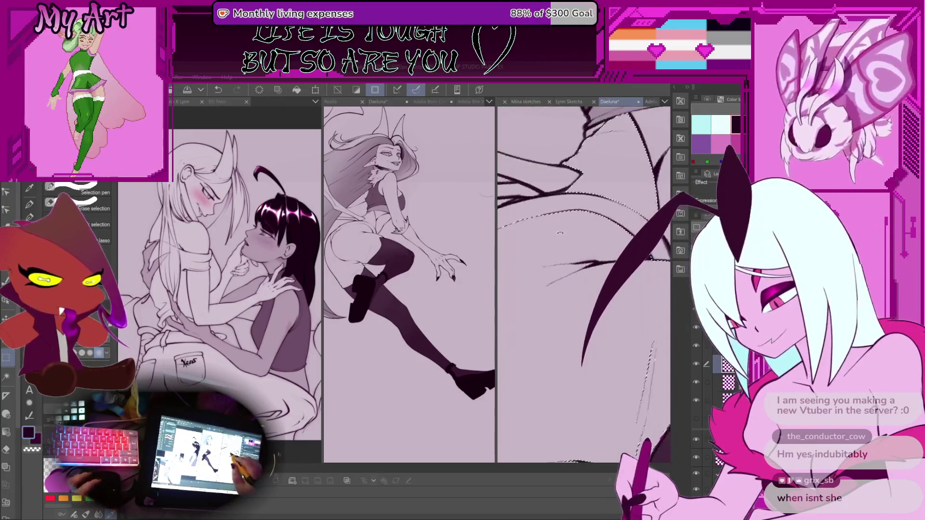
Angle the view around the hip and thigh, toggling between the Selection Pen and Real G-Pen
mouse_move(557, 237)
mouse_down()
mouse_move(595, 238)
mouse_move(598, 229)
mouse_up()
scroll(591, 277, down, 2)
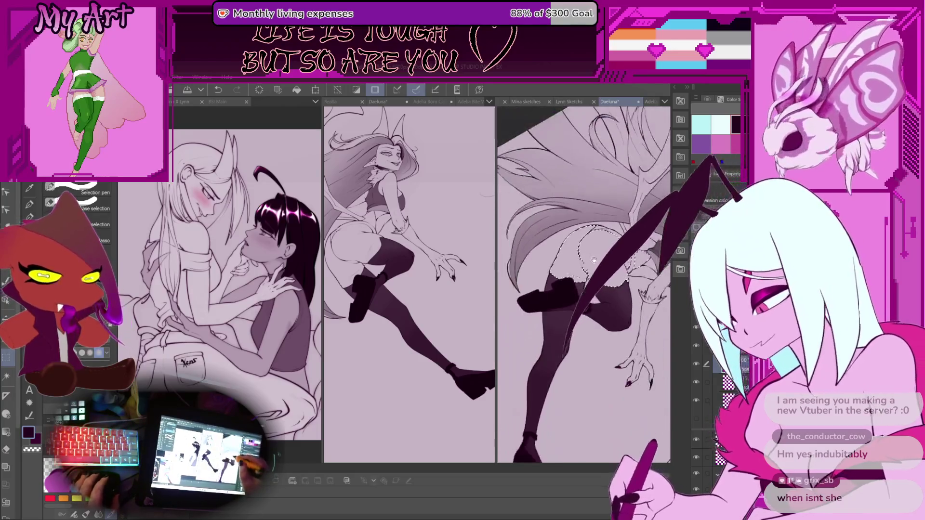
scroll(590, 276, up, 3)
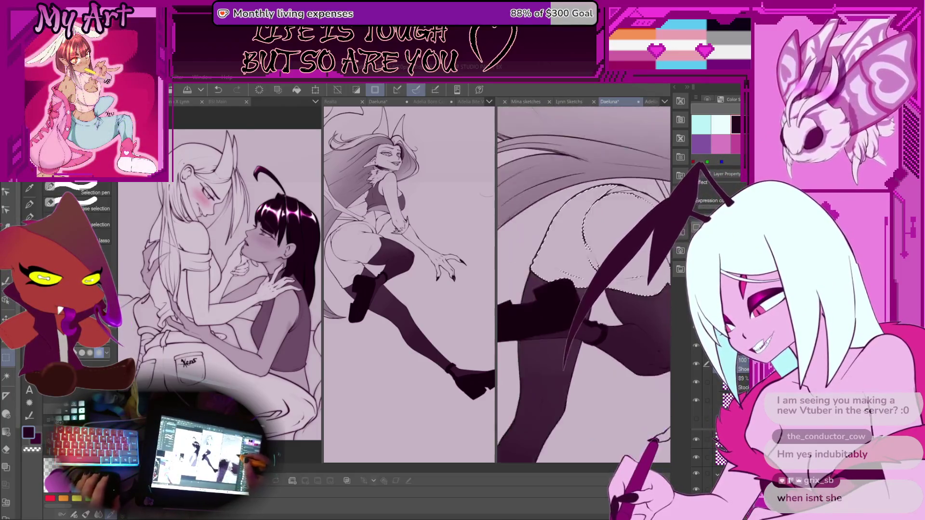
drag(573, 239, 585, 252)
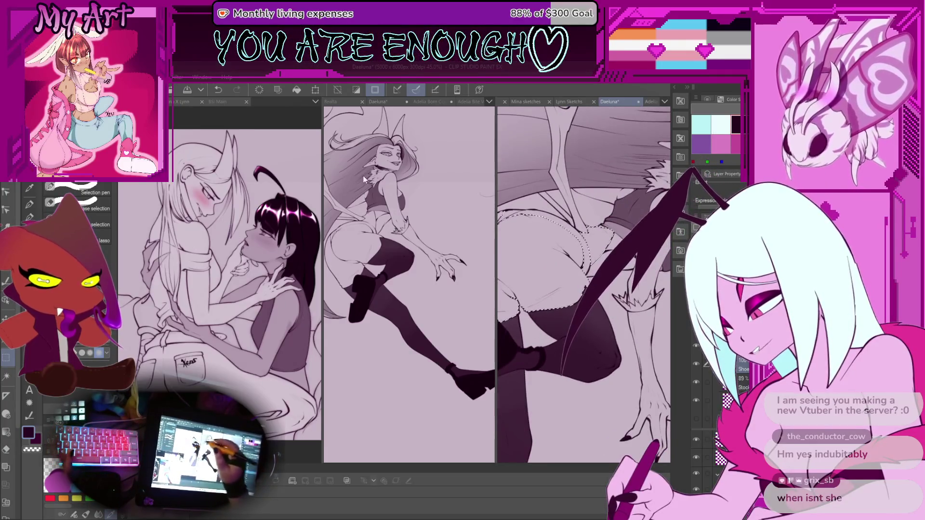
scroll(572, 261, up, 5)
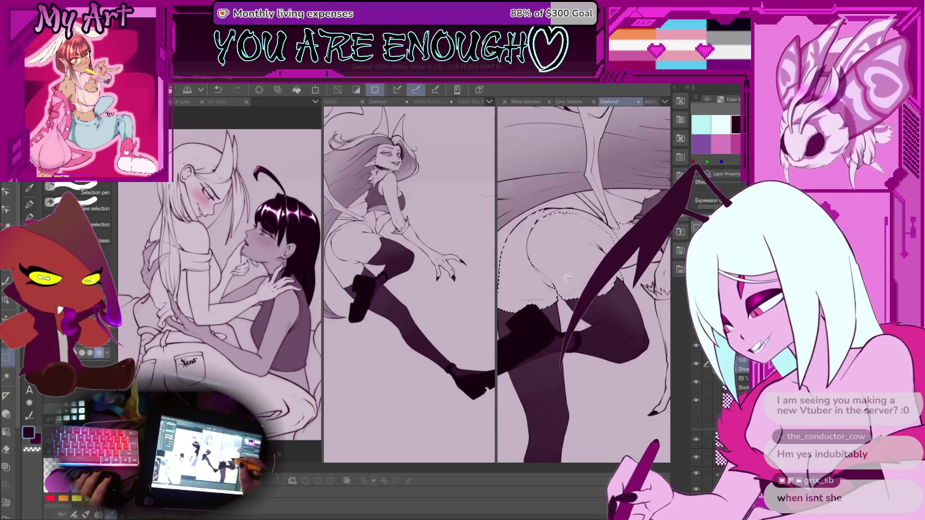
key(p)
key(m)
scroll(526, 260, up, 1)
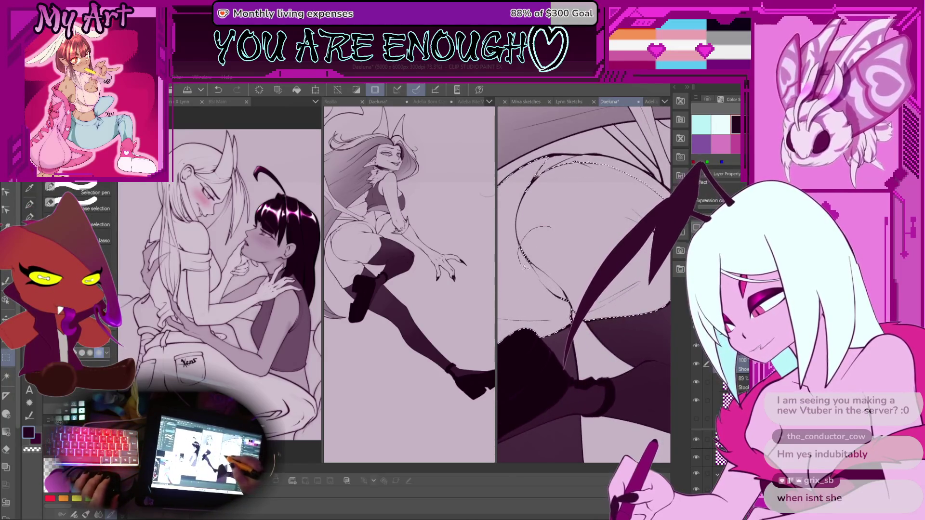
scroll(568, 289, down, 2)
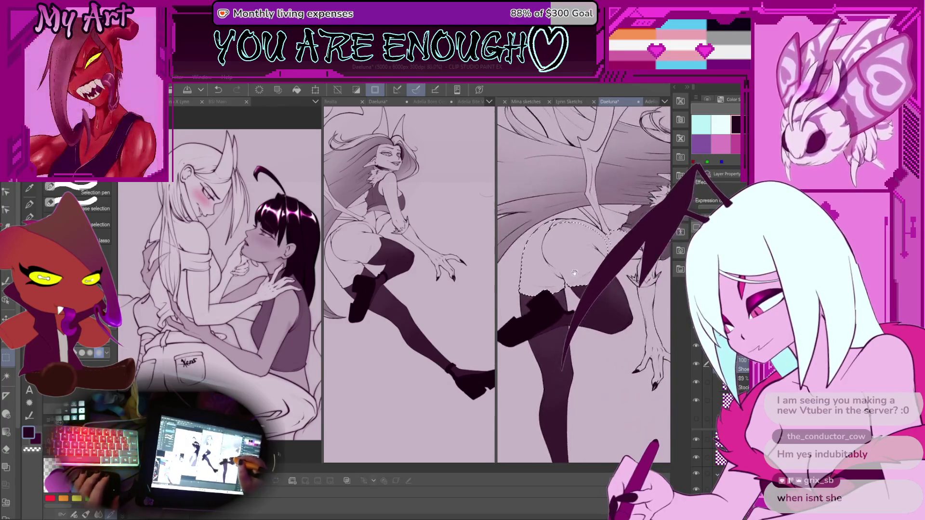
key(p)
scroll(553, 284, up, 4)
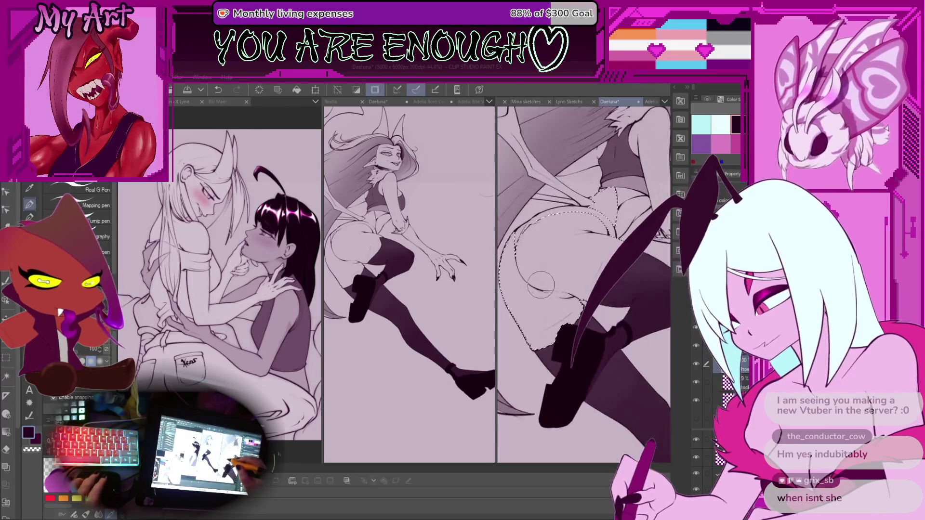
Try a dark fill on the selected hip with the Real G-Pen, then undo it to keep the light shading
scroll(602, 244, down, 1)
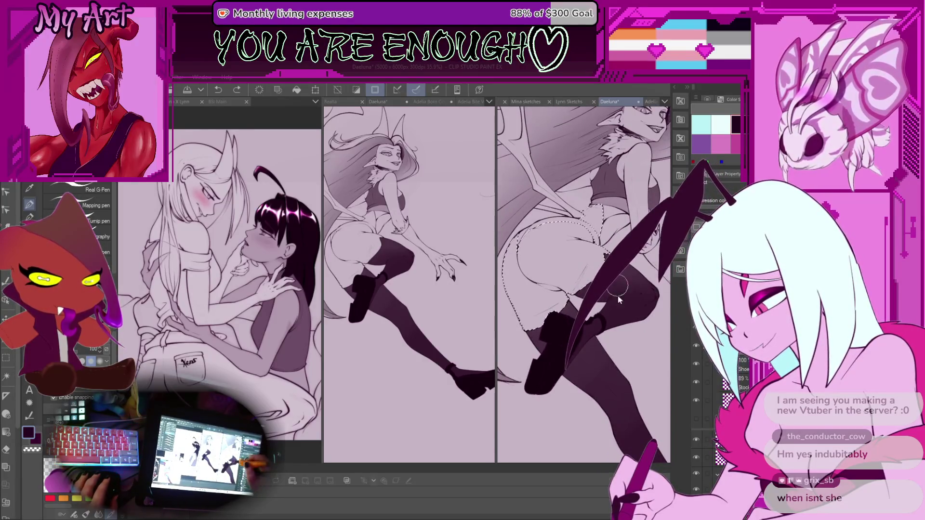
drag(547, 253, 566, 260)
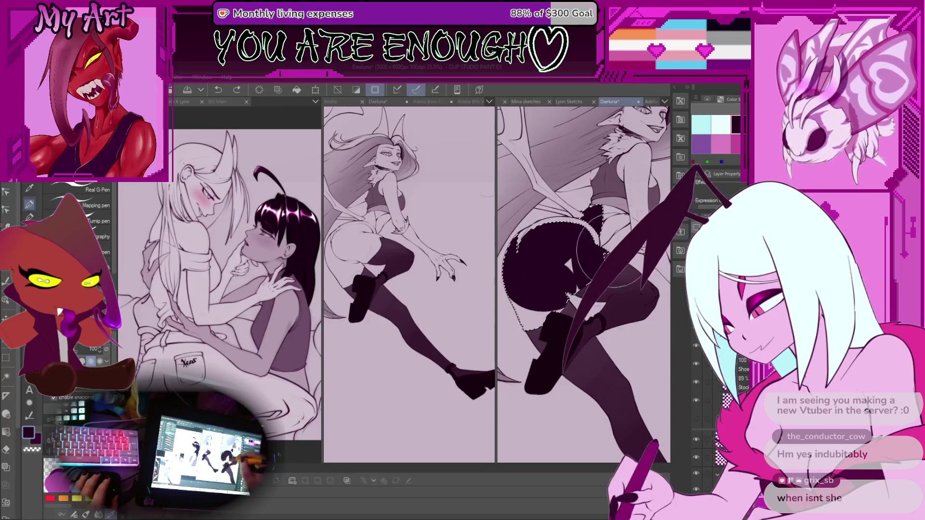
drag(547, 308, 514, 333)
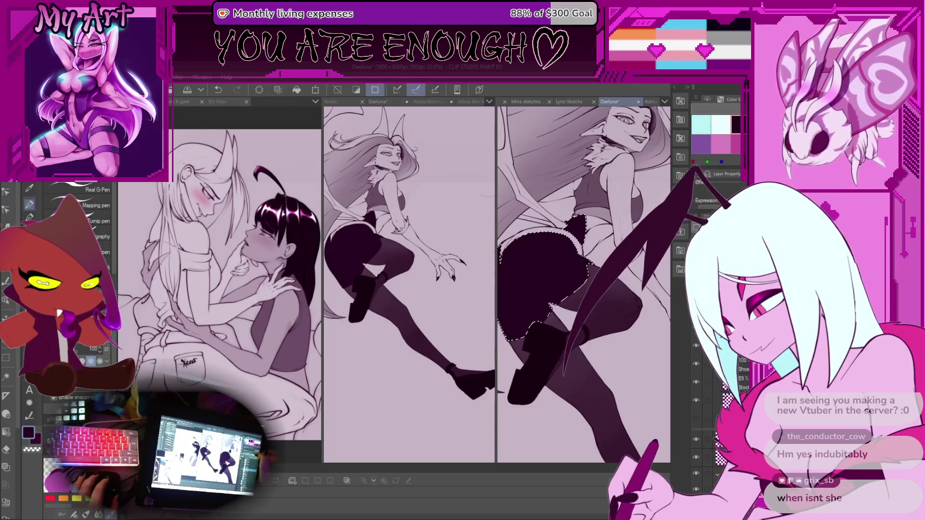
key(ctrl+z)
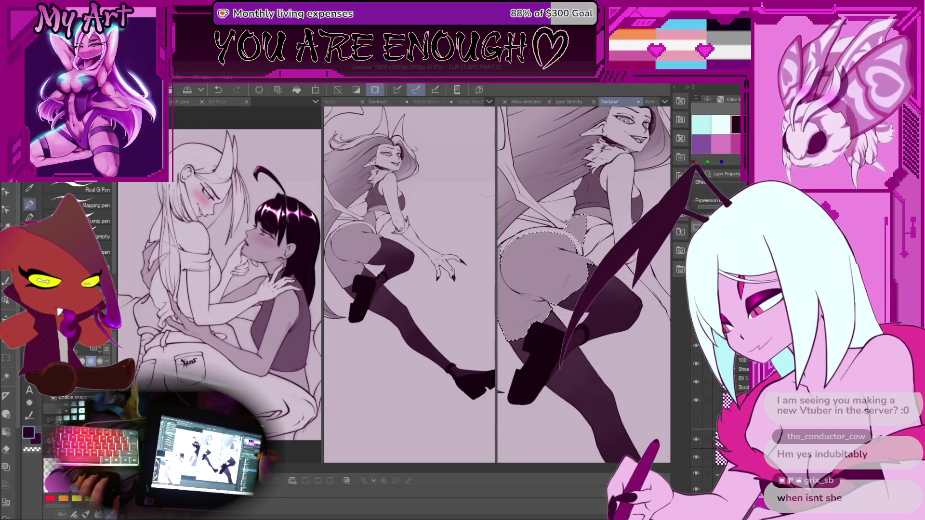
scroll(590, 260, down, 2)
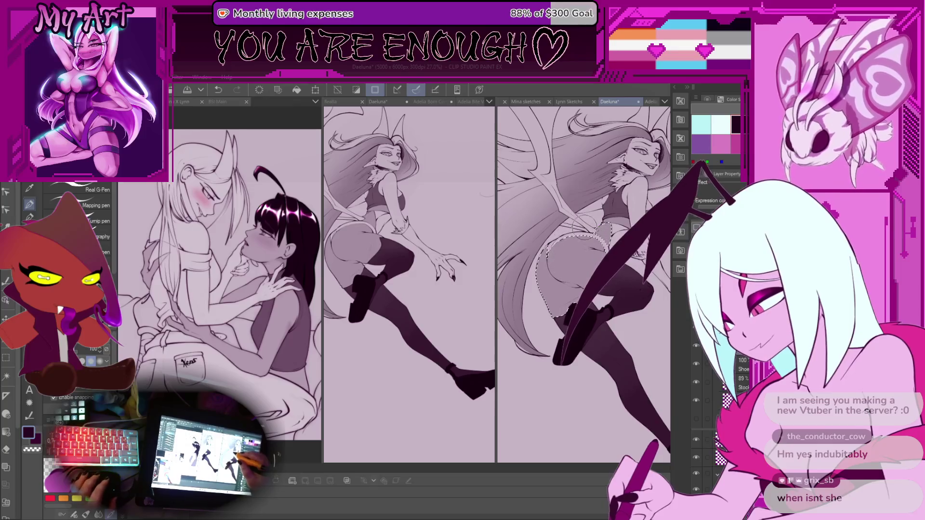
scroll(545, 331, up, 3)
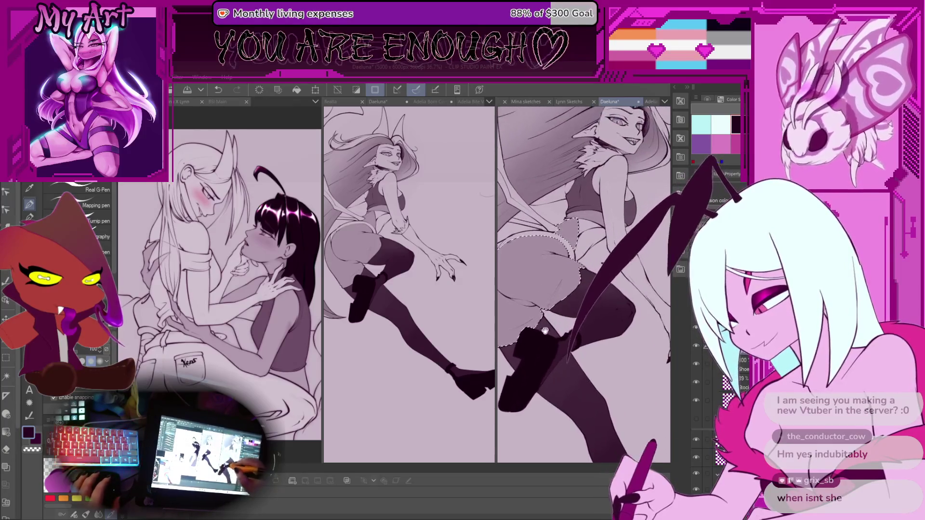
mouse_move(544, 258)
mouse_down()
mouse_move(562, 275)
mouse_move(544, 262)
mouse_up()
Auto Select the connected area at the upper hip, then undo that selection change
key(w)
click(563, 254)
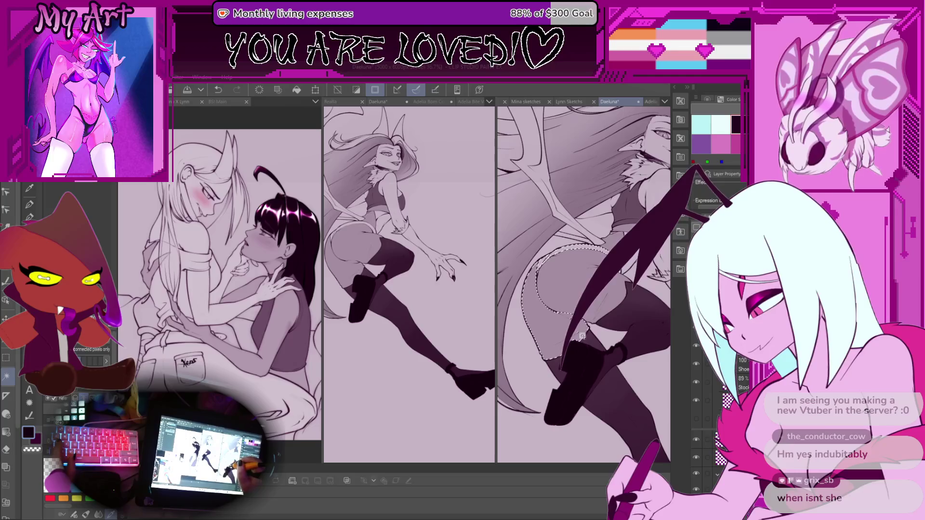
key(ctrl+z)
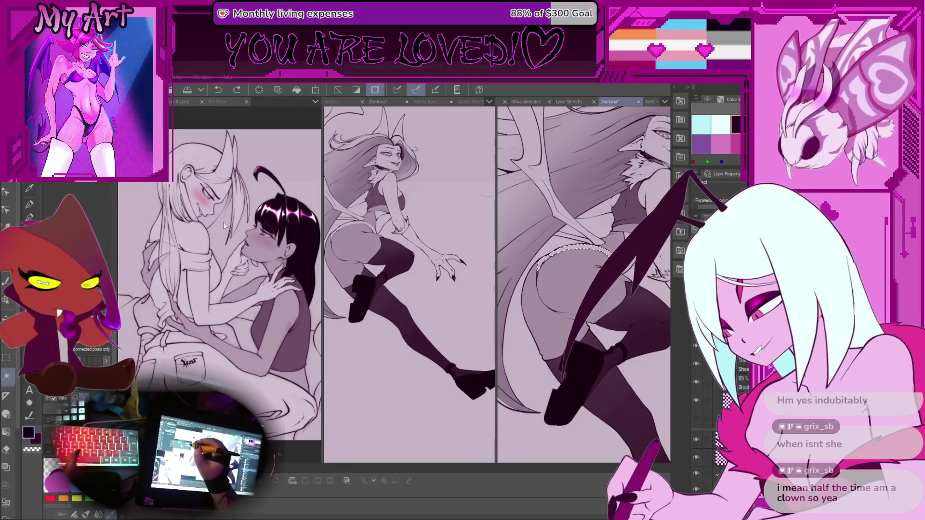
scroll(598, 301, up, 5)
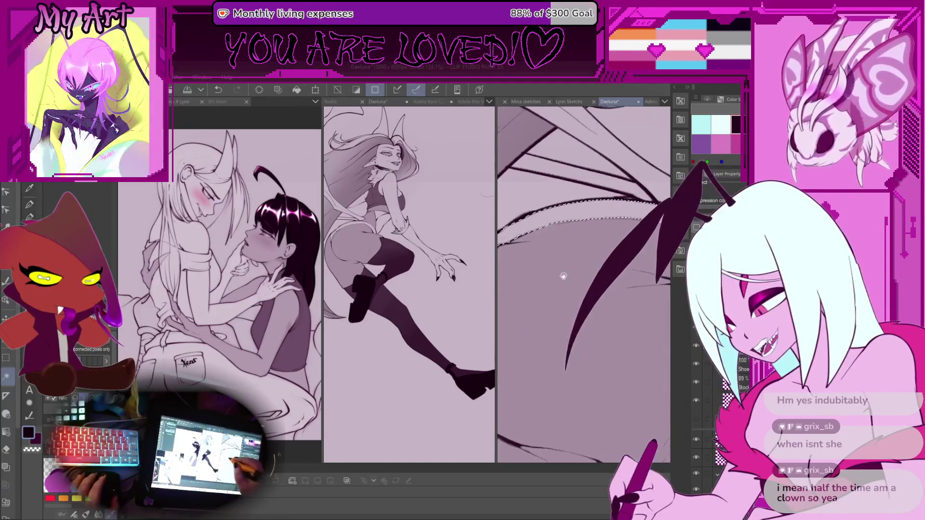
Lasso a thin strip along the hip's edge and add a new raster layer above the Shoe layer
scroll(597, 301, up, 2)
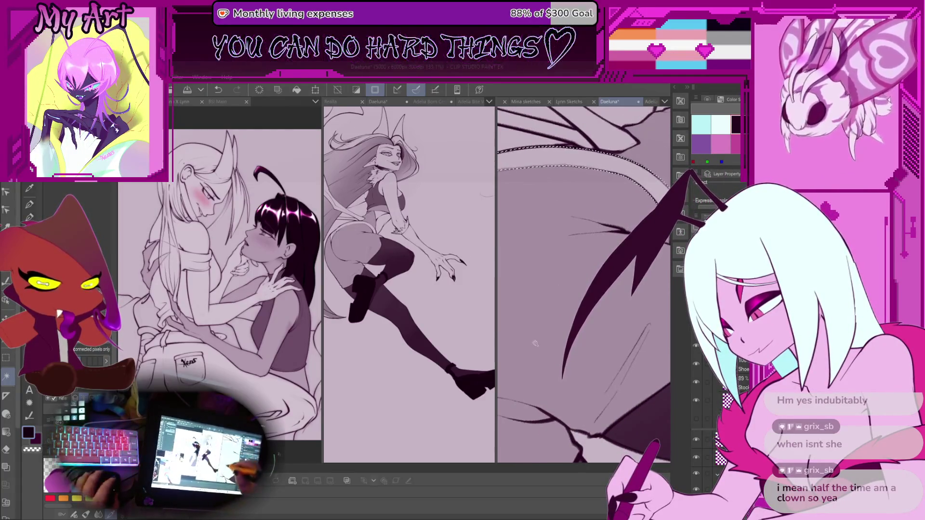
drag(591, 367, 591, 213)
key(p)
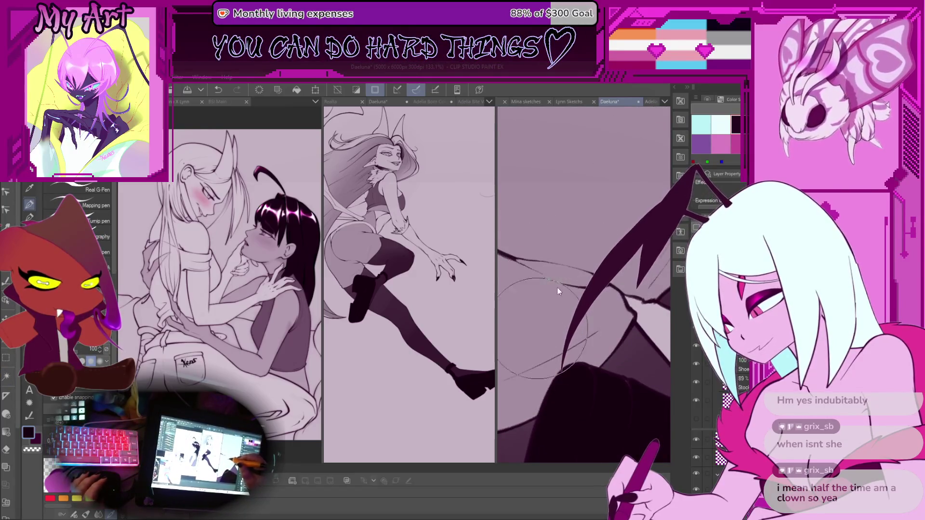
scroll(543, 263, up, 3)
key(m)
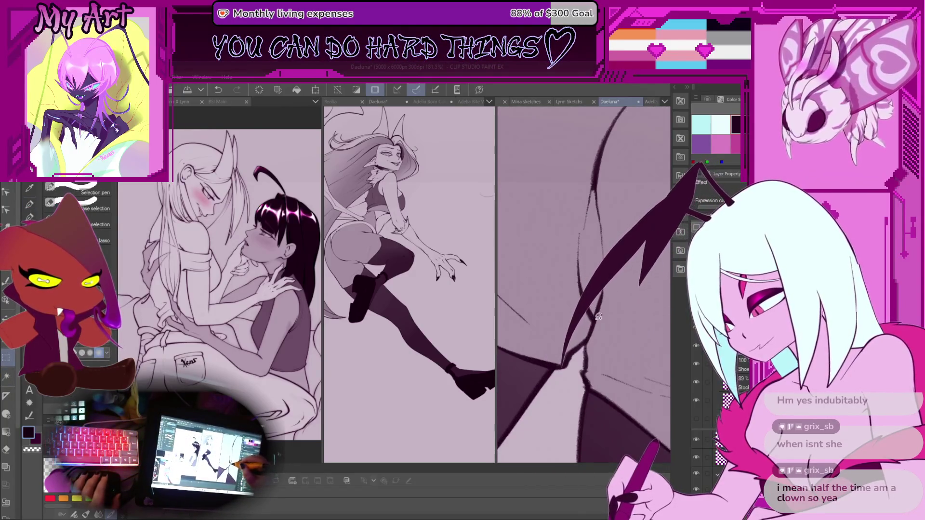
mouse_move(596, 189)
mouse_down()
mouse_move(602, 234)
mouse_move(594, 313)
mouse_up()
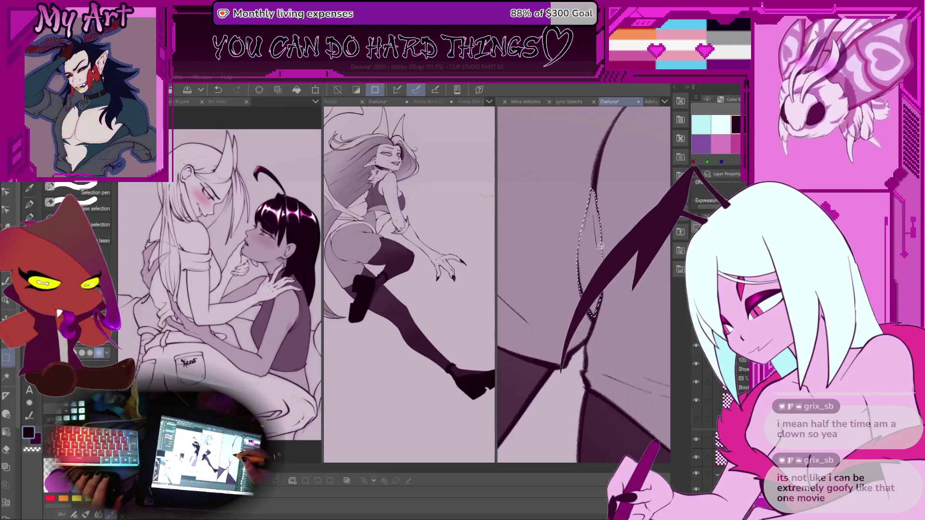
scroll(592, 232, down, 6)
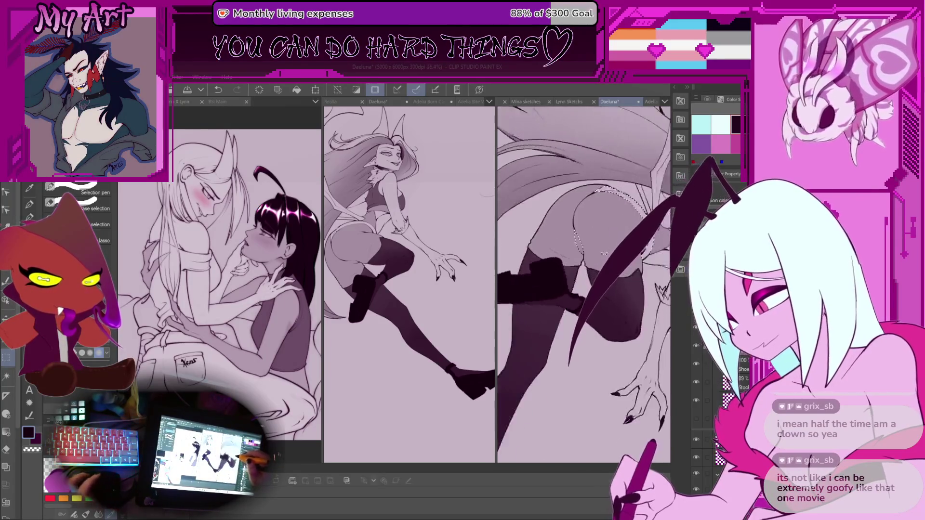
key(ctrl+shift+n)
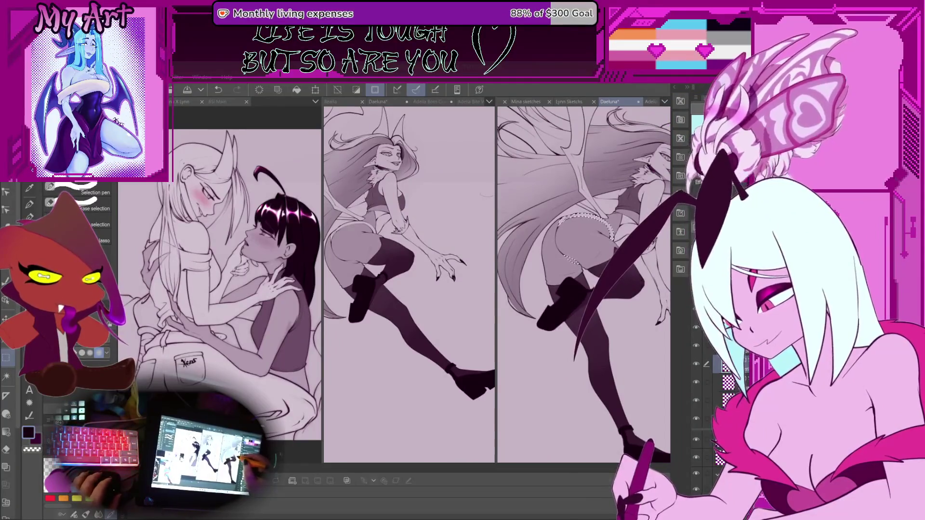
Switch to the pen and enlarge the brush size
scroll(566, 245, up, 2)
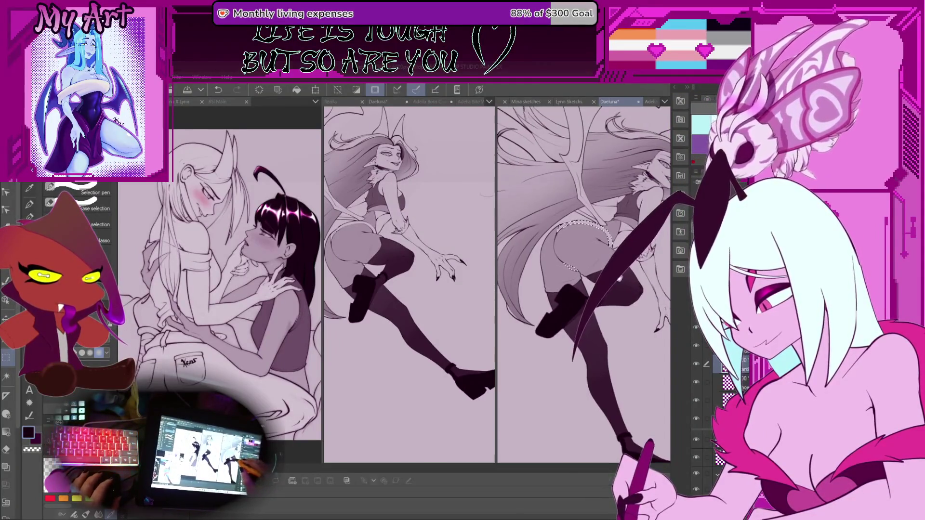
key(p)
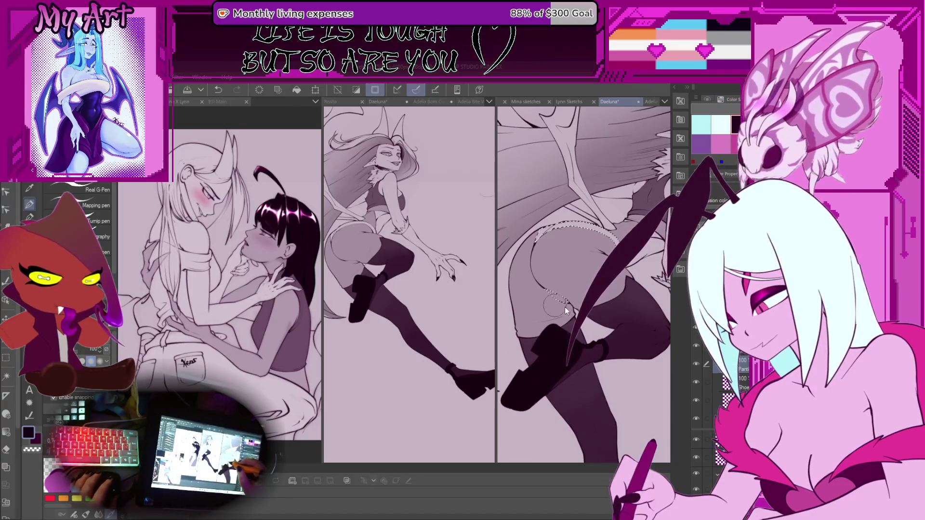
key(bracketright)
key(bracketright)
key(bracketright)
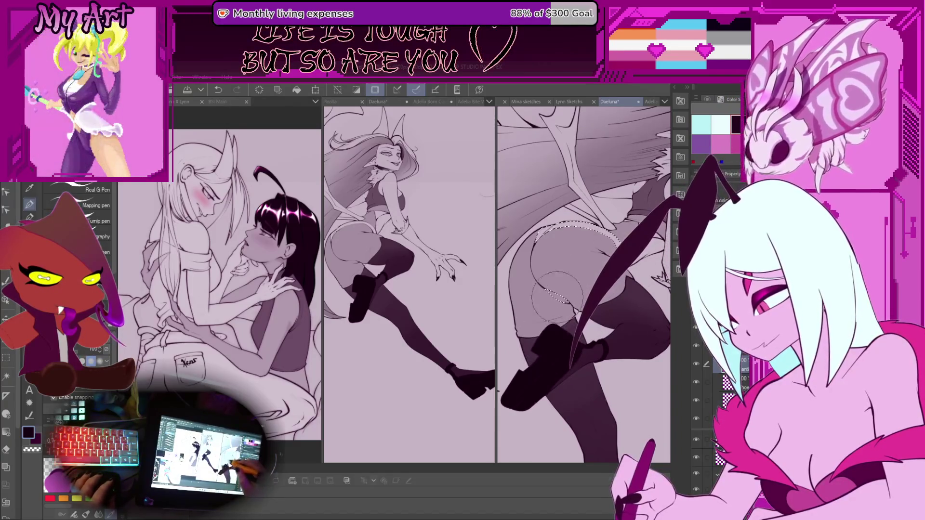
scroll(614, 296, down, 3)
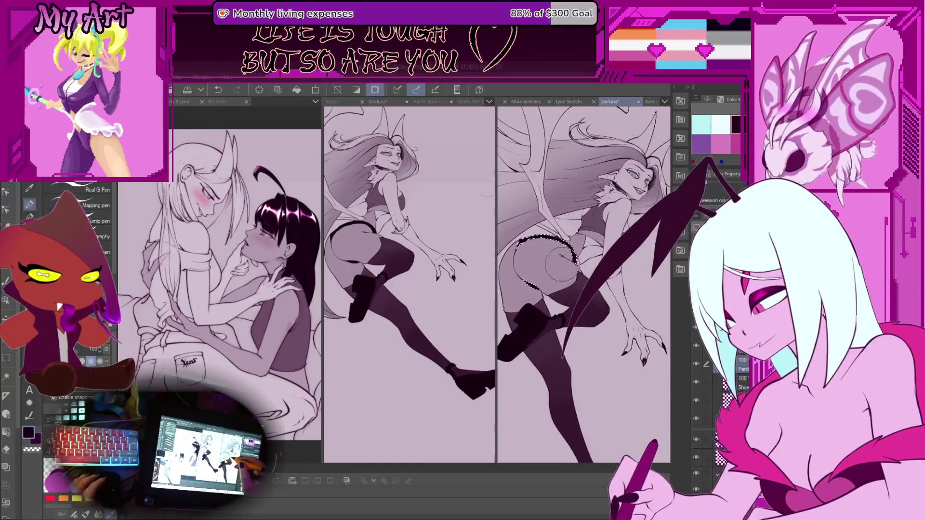
mouse_move(567, 279)
mouse_down()
mouse_move(582, 271)
mouse_move(577, 245)
mouse_up()
scroll(580, 302, up, 1)
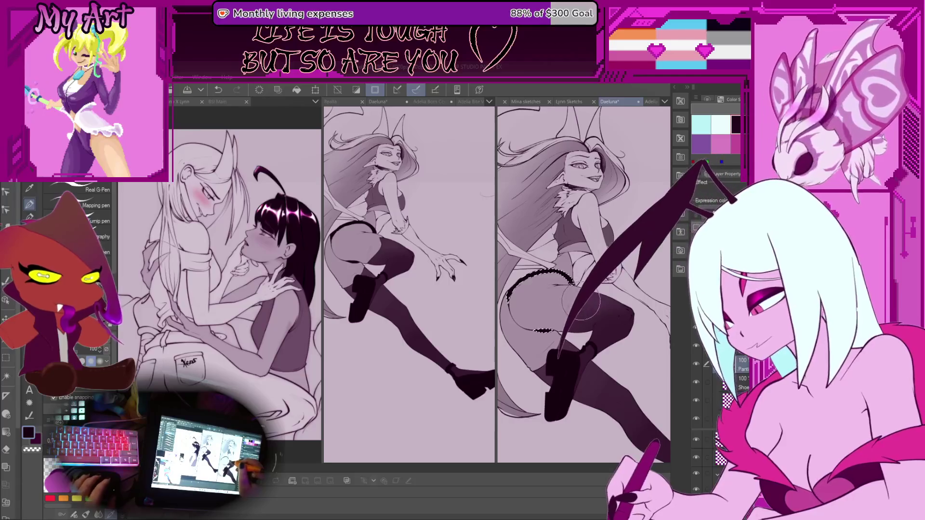
scroll(581, 303, up, 1)
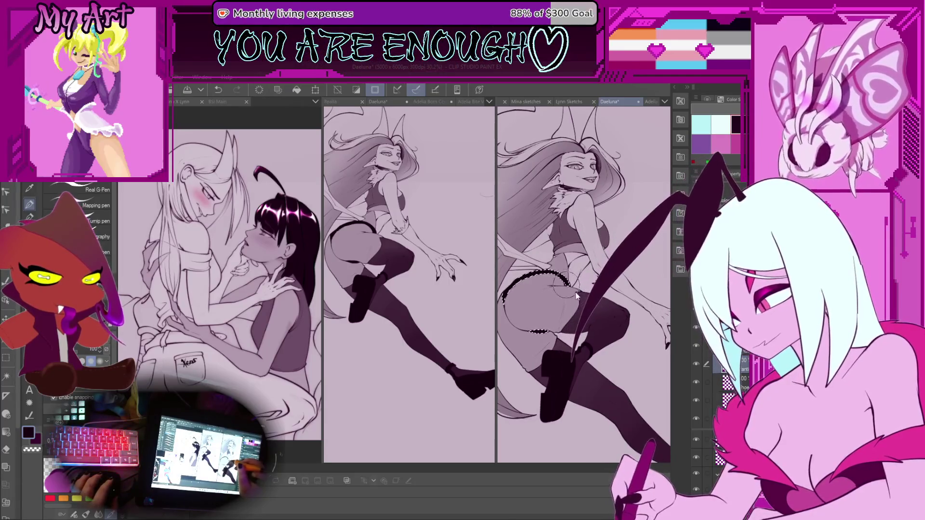
scroll(569, 277, up, 5)
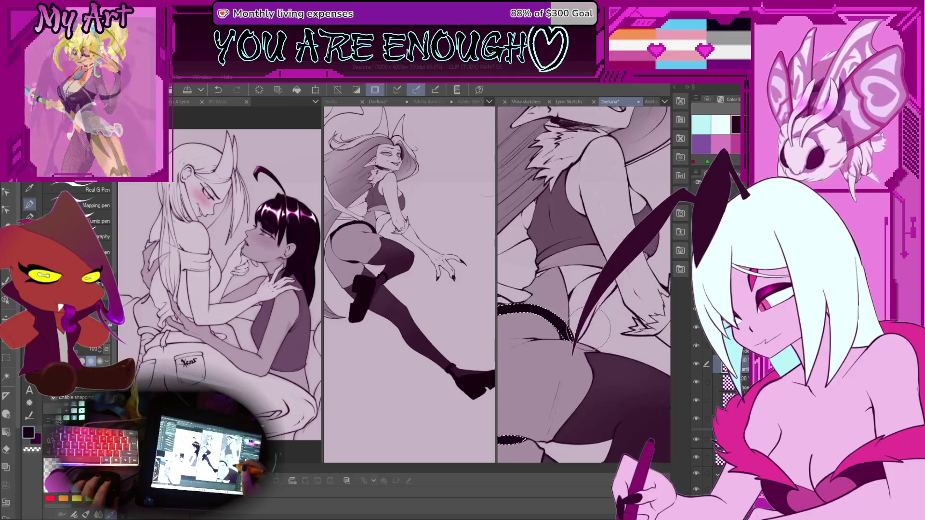
Select the hip region with Auto Select (connected pixels) and zoom out to the full figure
key(w)
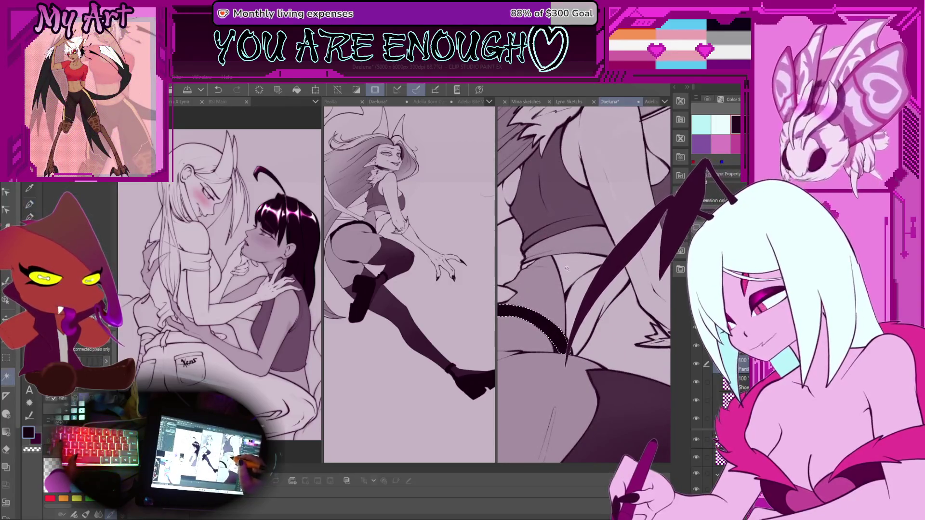
click(561, 276)
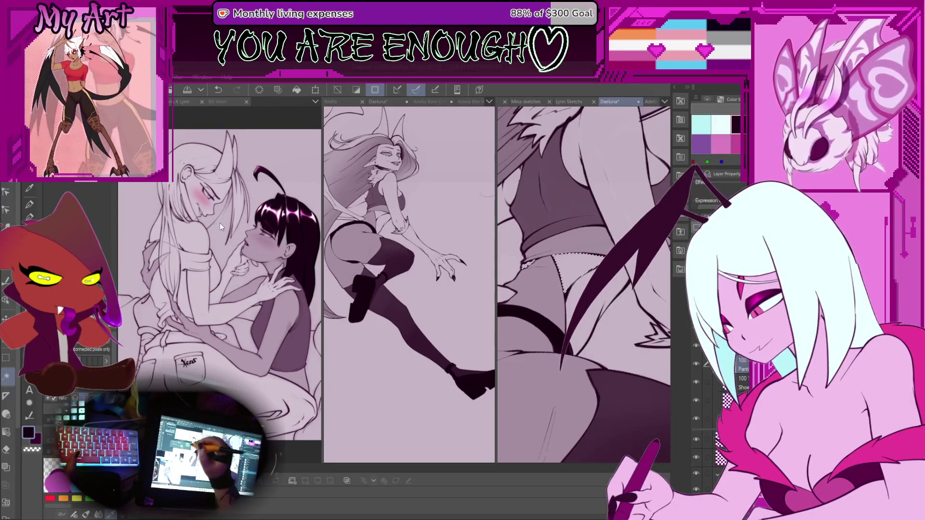
scroll(580, 208, down, 2)
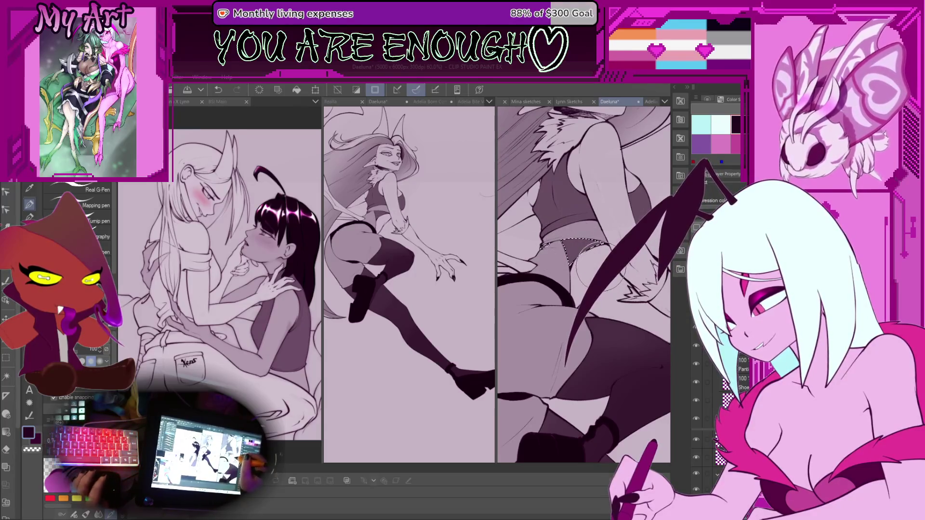
scroll(576, 248, down, 4)
scroll(591, 308, up, 3)
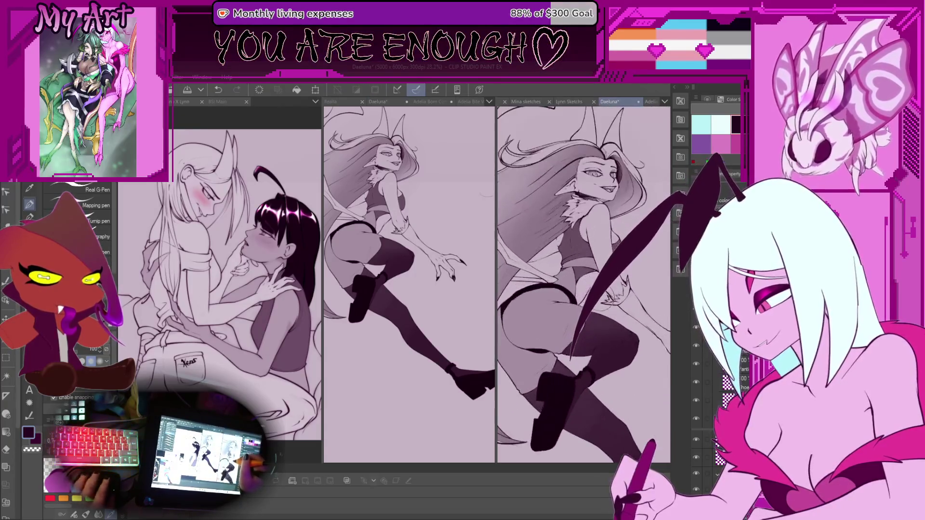
scroll(577, 247, up, 3)
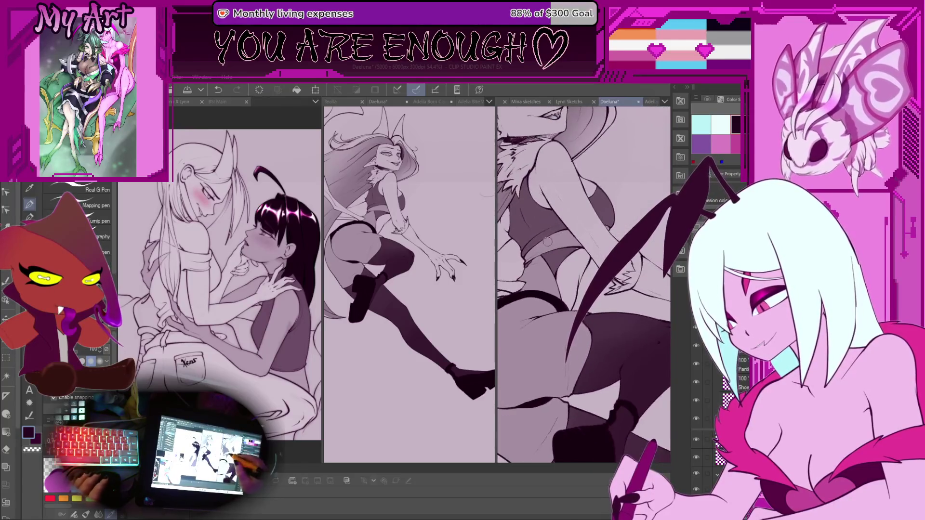
scroll(584, 260, up, 2)
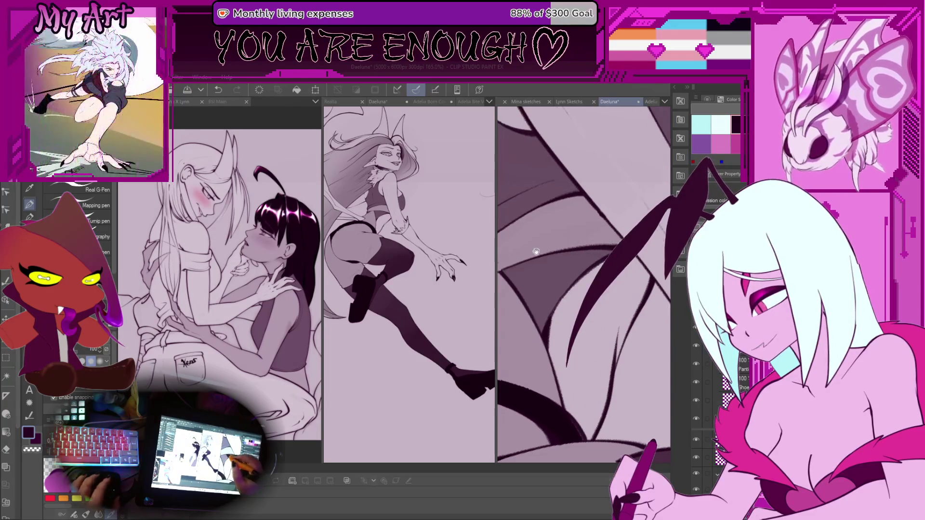
scroll(581, 270, up, 2)
scroll(573, 286, down, 4)
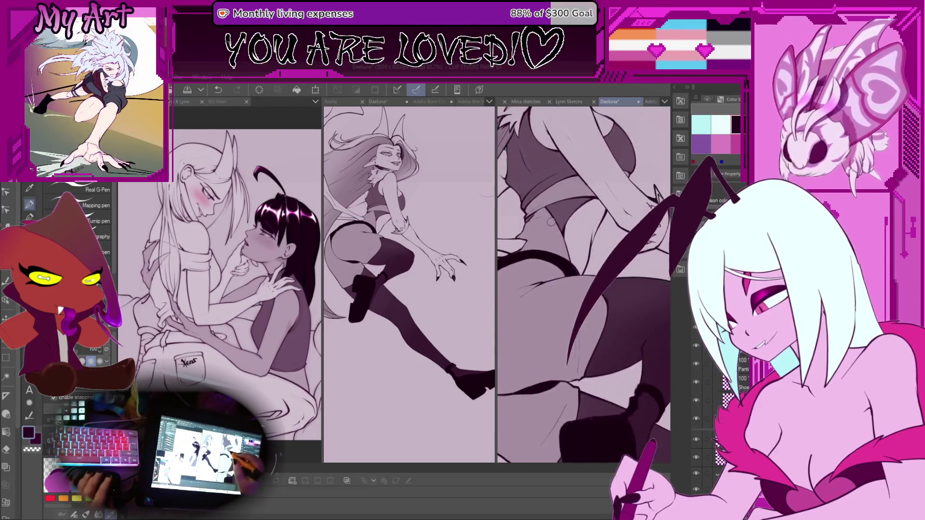
scroll(563, 248, down, 2)
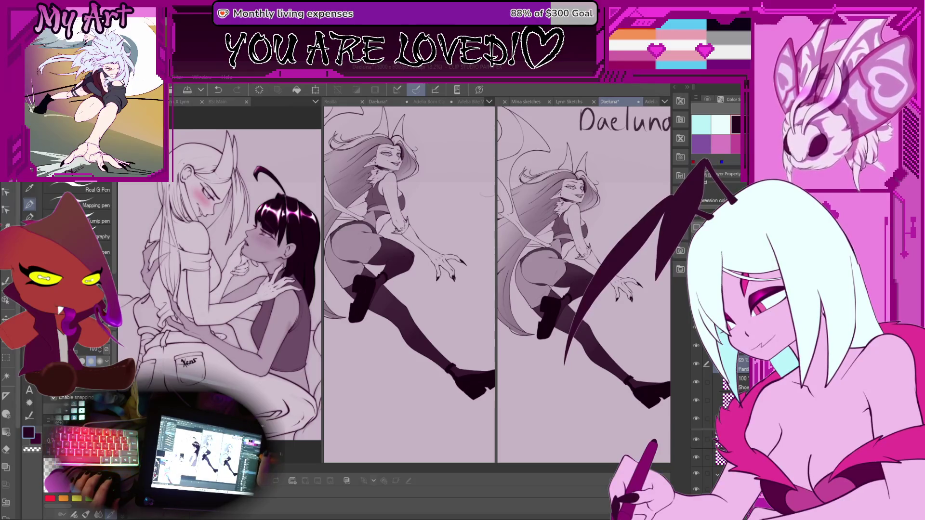
Rotate and pan the canvas, then Auto Select the dark gloved hand and forearm
key(minus)
key(minus)
key(minus)
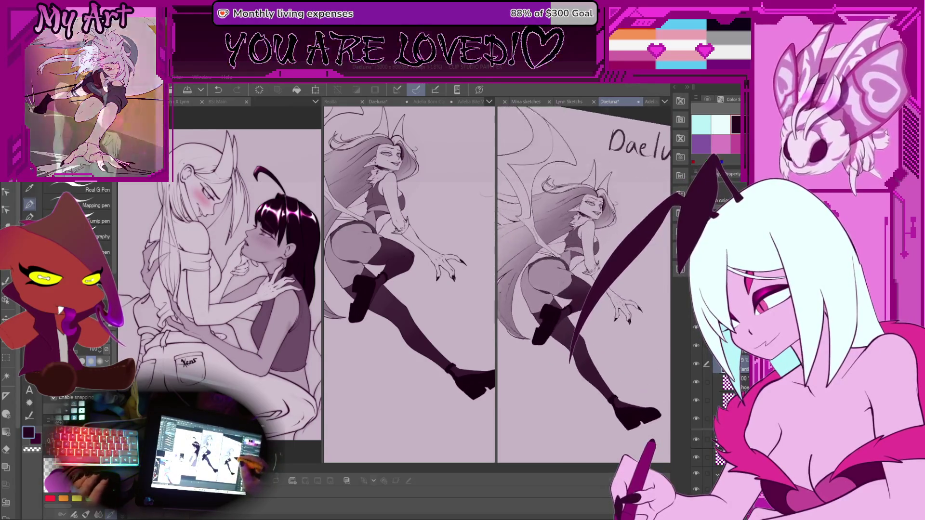
scroll(565, 282, up, 3)
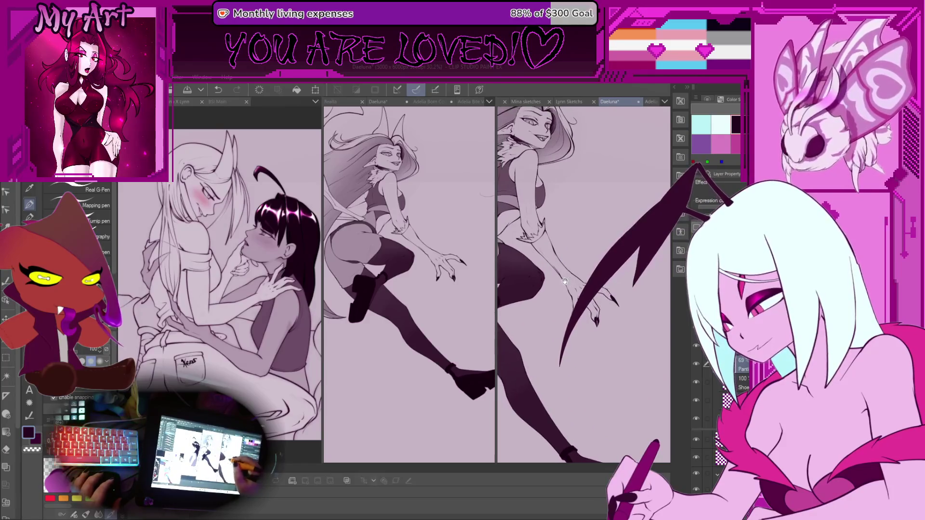
mouse_move(565, 282)
mouse_down()
mouse_move(581, 298)
mouse_move(578, 282)
mouse_move(601, 295)
mouse_up()
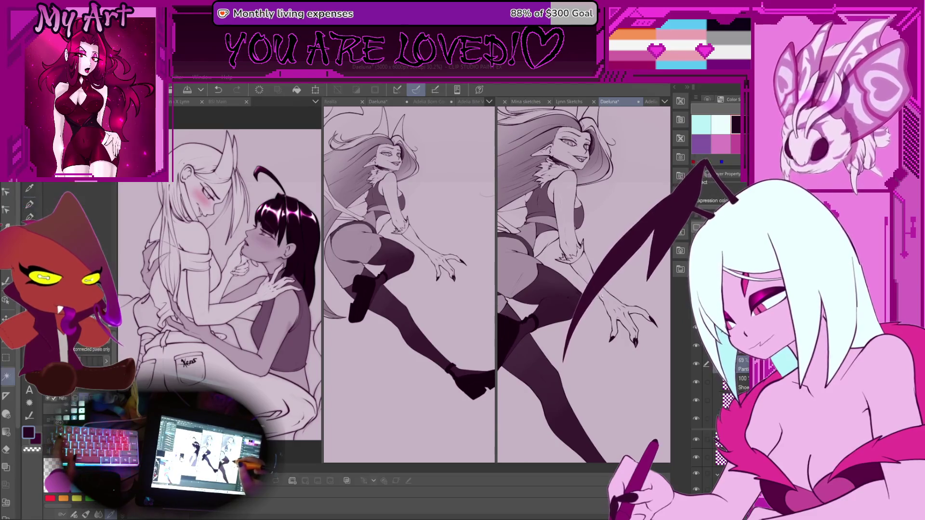
click(607, 295)
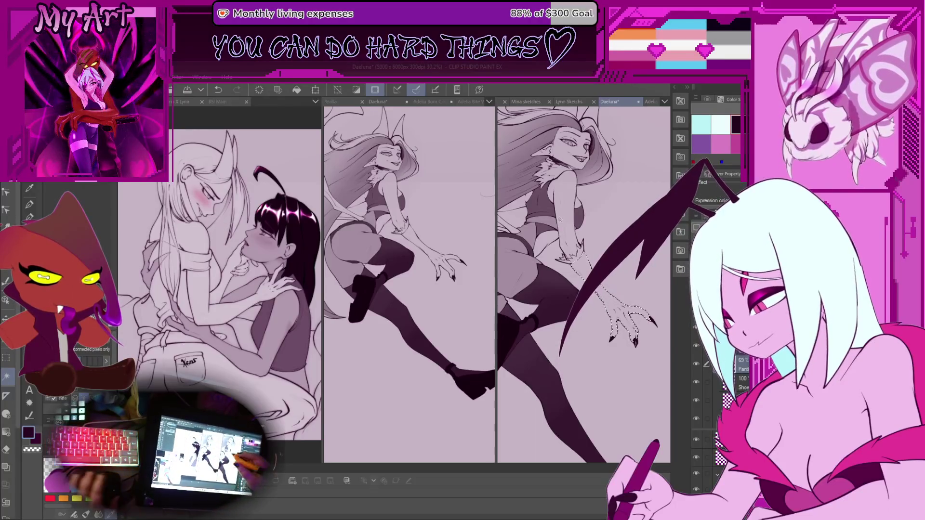
scroll(625, 289, up, 3)
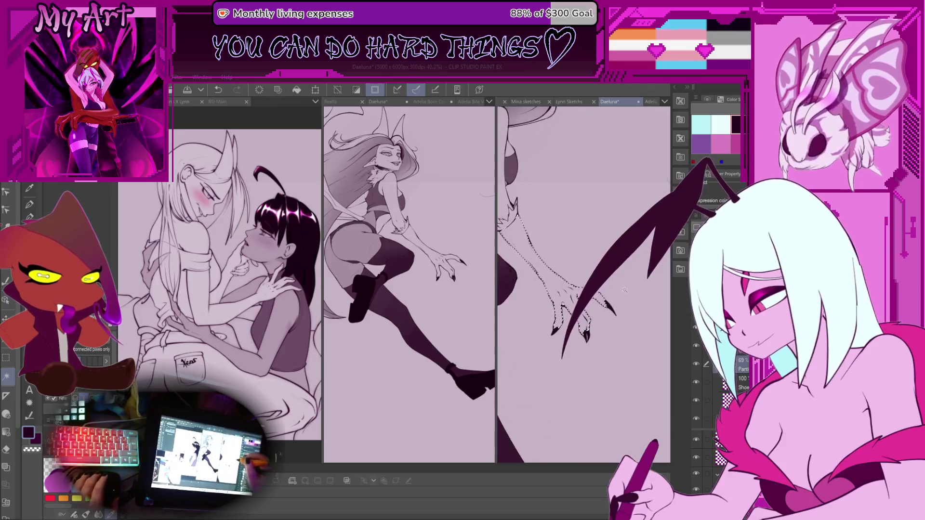
drag(645, 306, 644, 287)
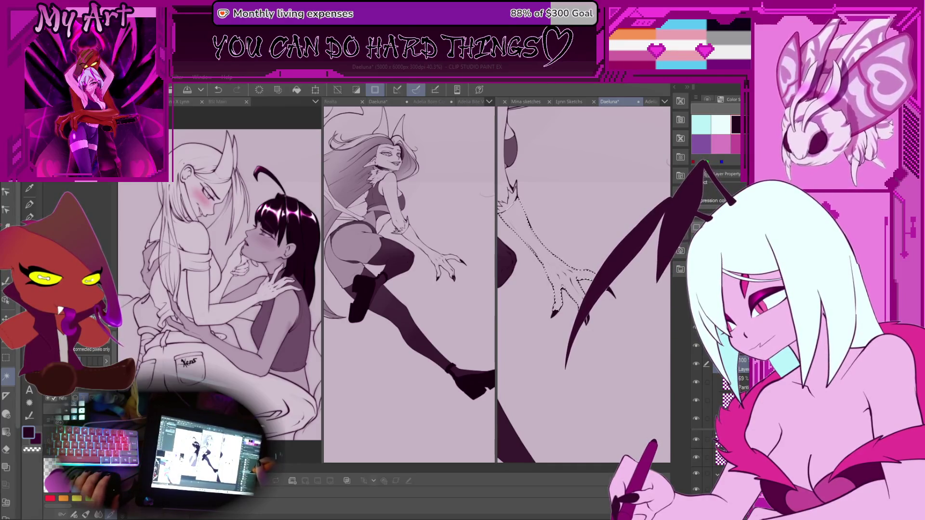
mouse_move(570, 291)
mouse_down()
mouse_move(608, 309)
mouse_move(578, 275)
mouse_up()
key(p)
key(p)
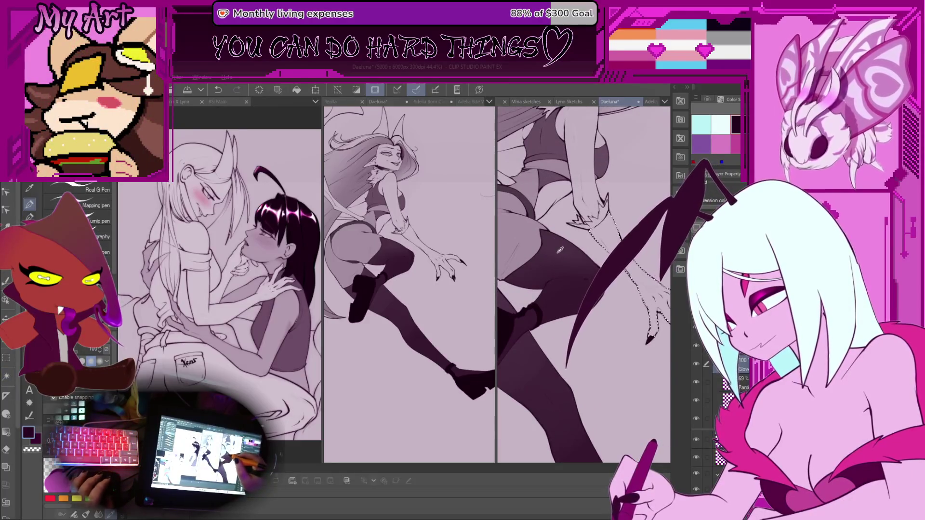
scroll(639, 294, down, 2)
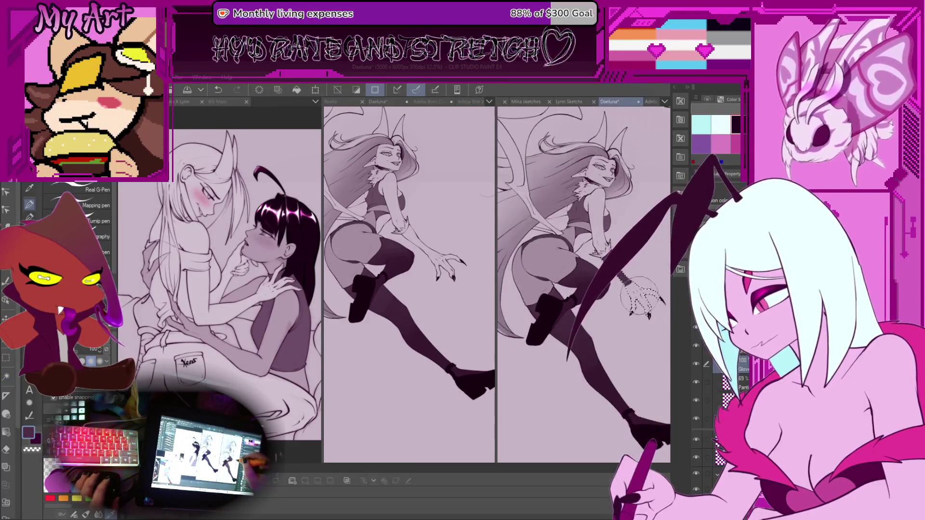
scroll(617, 311, up, 2)
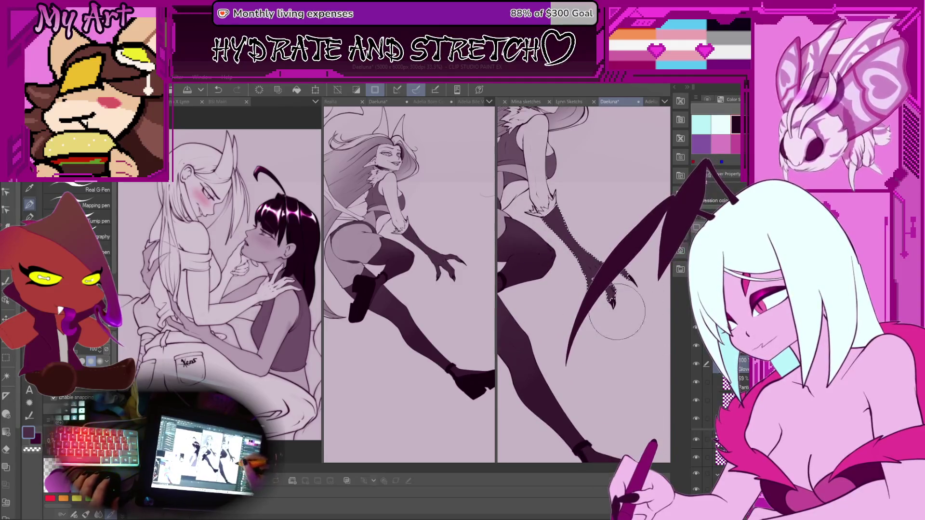
scroll(578, 270, up, 1)
Switch to the airbrush and rotate the view so the arm slants, undoing stray strokes
key(b)
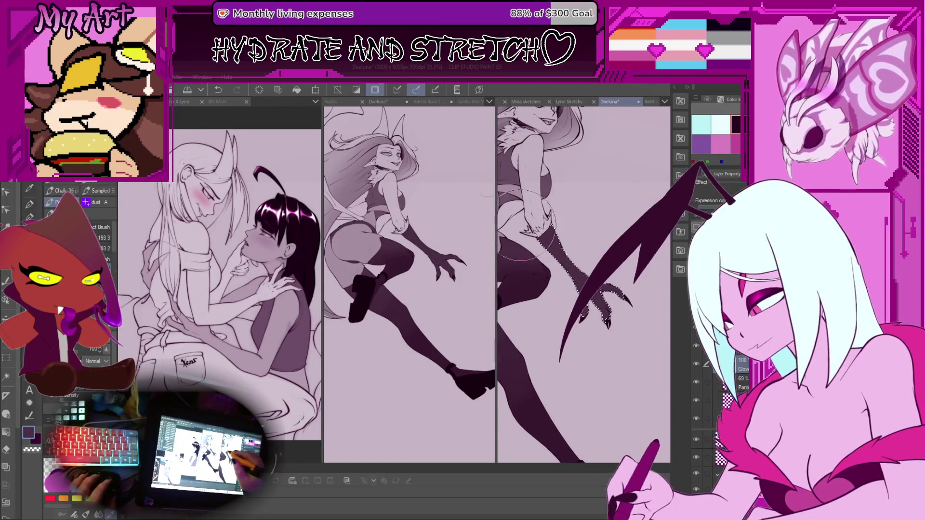
key(b)
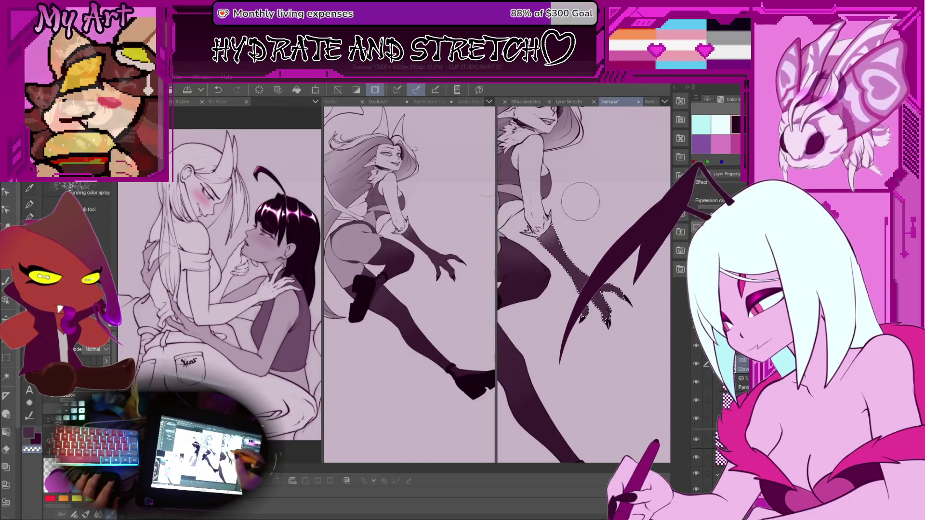
key(ctrl+z)
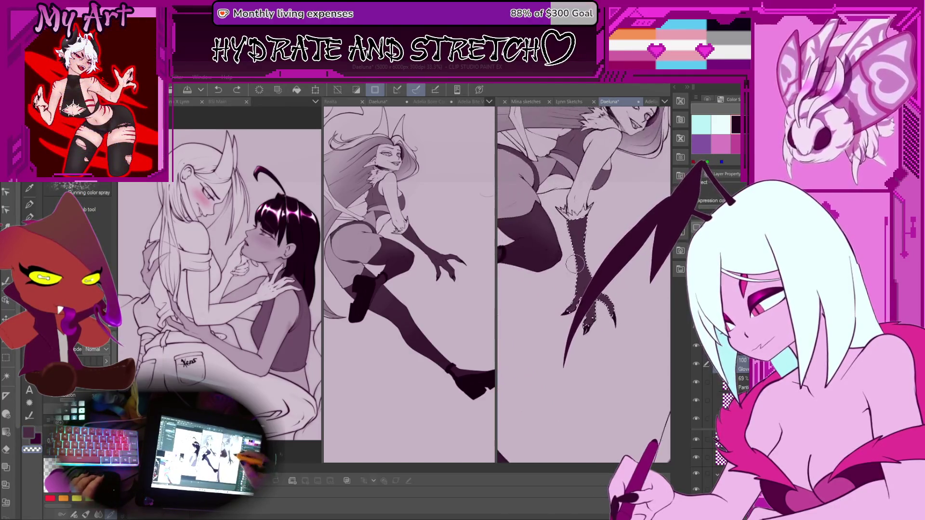
key(minus)
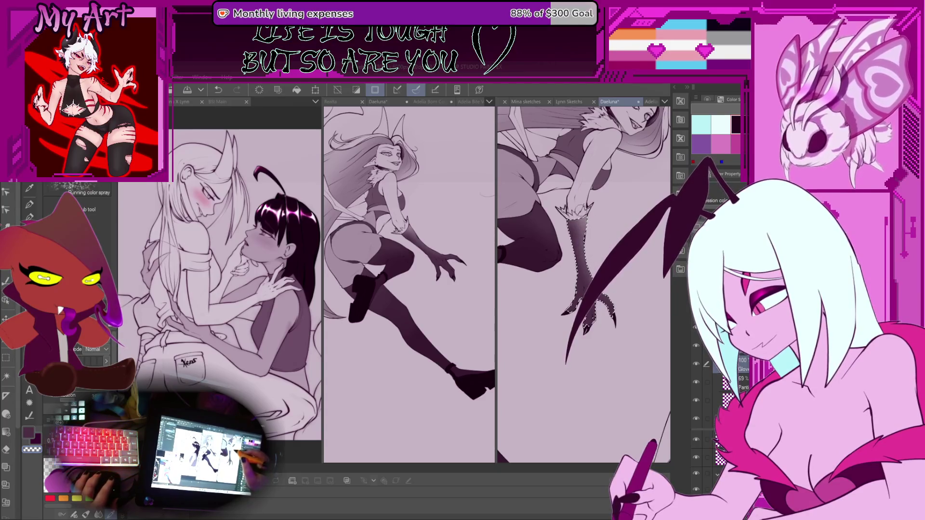
key(minus)
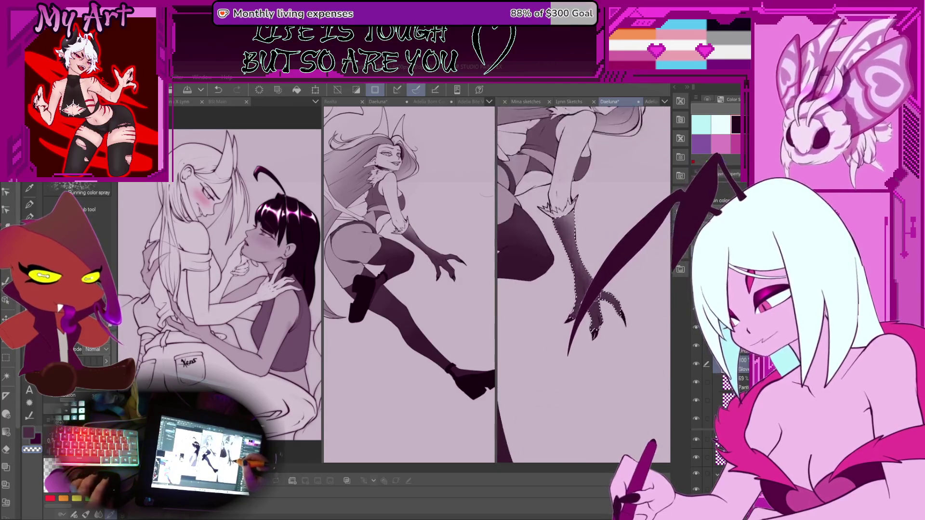
scroll(555, 284, up, 5)
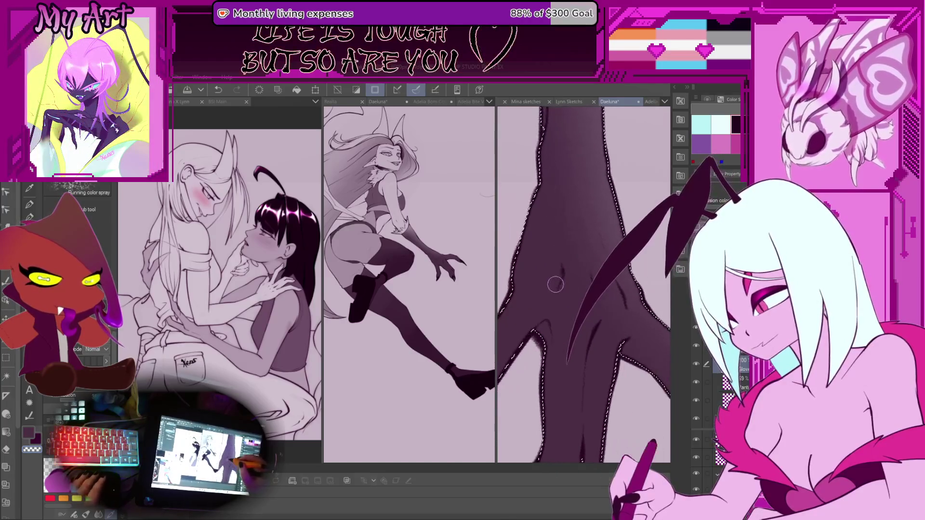
mouse_move(559, 282)
mouse_down()
mouse_move(555, 252)
mouse_move(554, 287)
mouse_up()
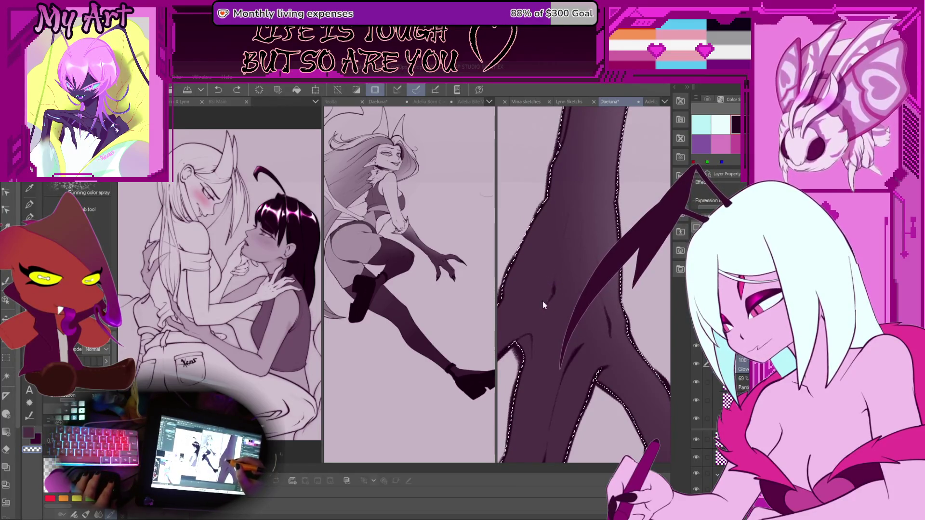
drag(542, 309, 535, 333)
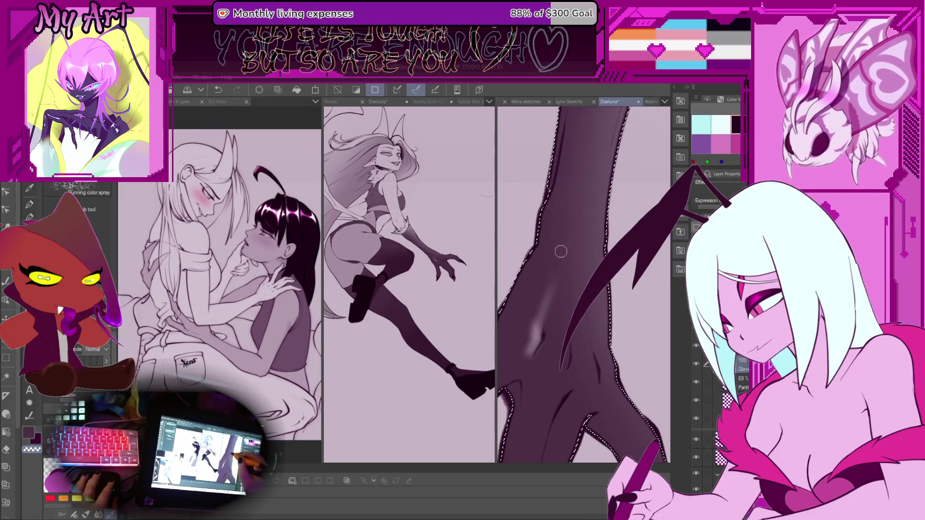
key(ctrl+z)
key(asciicircum)
key(asciicircum)
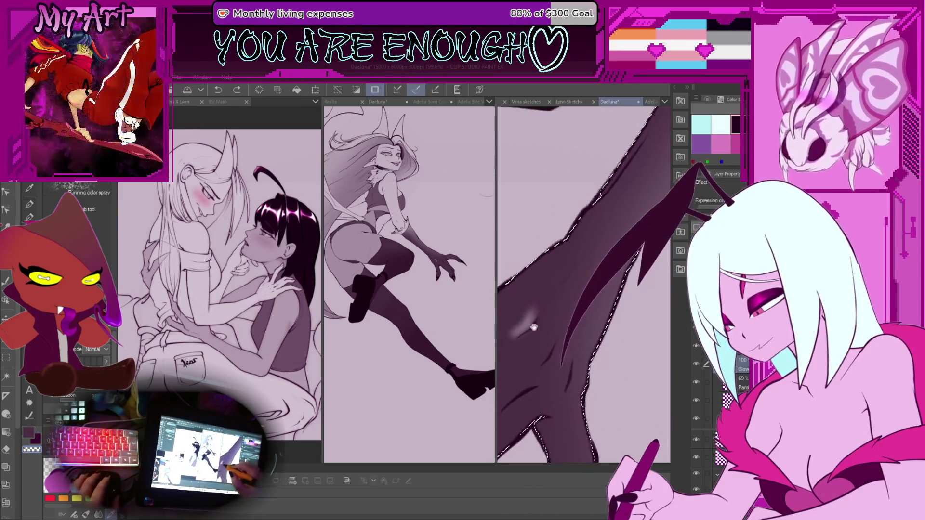
Paint a light glossy streak along the arm, then undo back several edits
drag(537, 301, 585, 255)
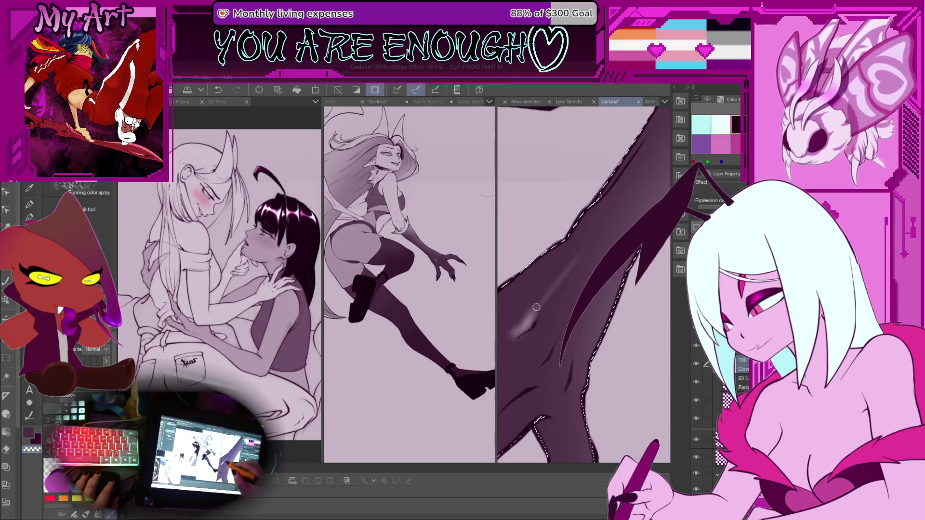
drag(543, 338, 530, 310)
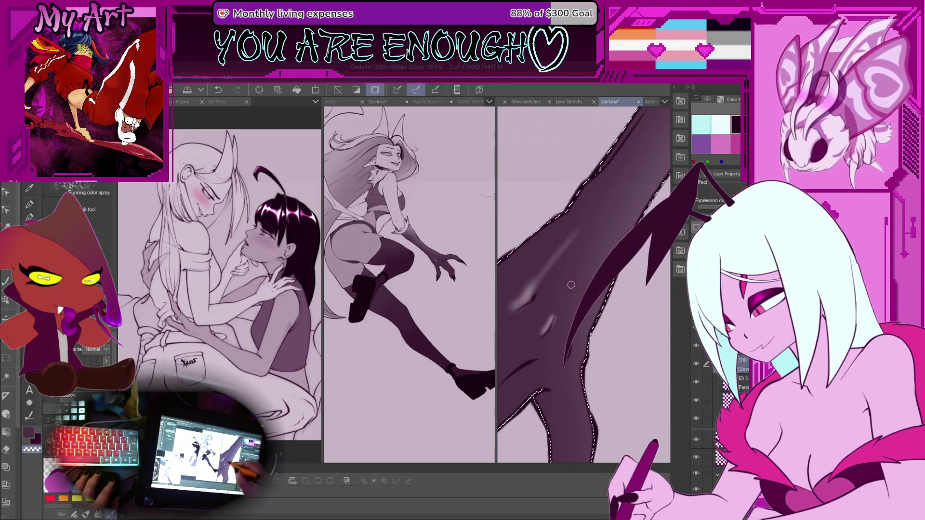
key(ctrl+z)
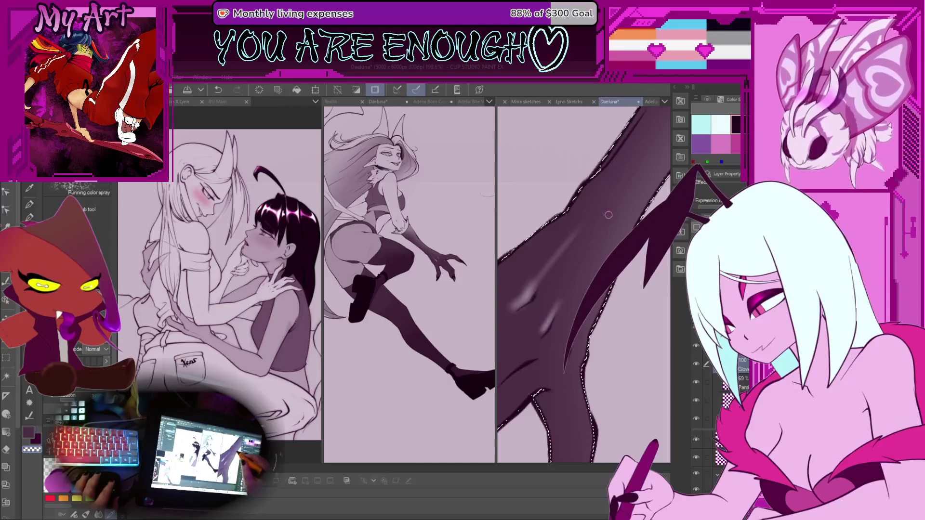
key(ctrl+z)
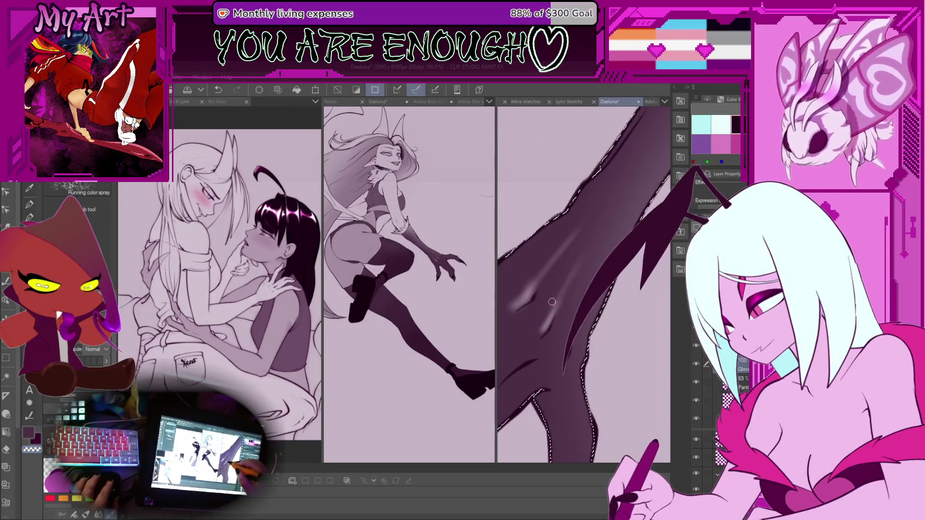
key(ctrl+z)
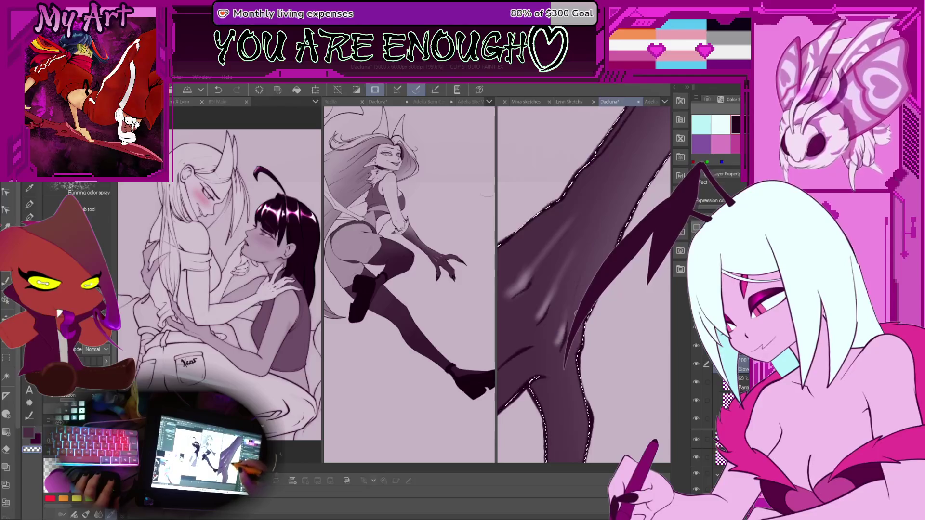
key(ctrl+z)
key(ctrl+z)
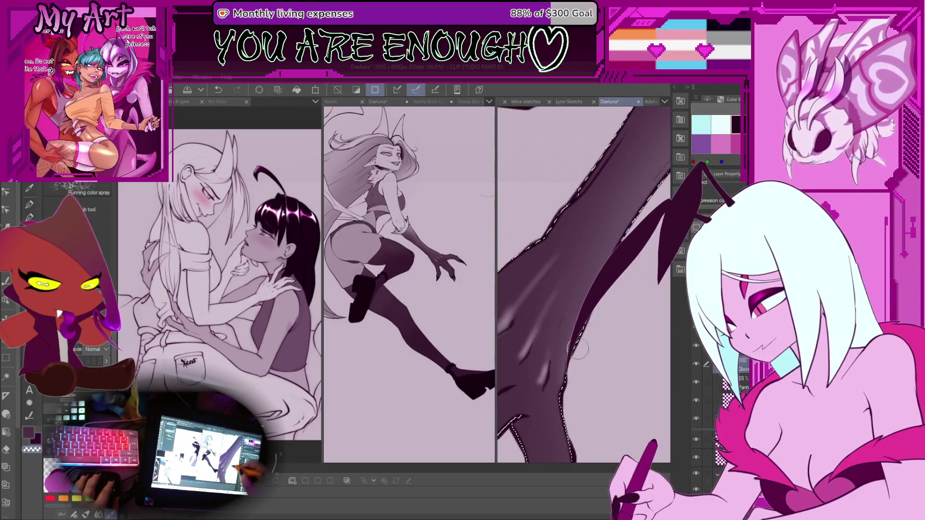
scroll(578, 303, down, 5)
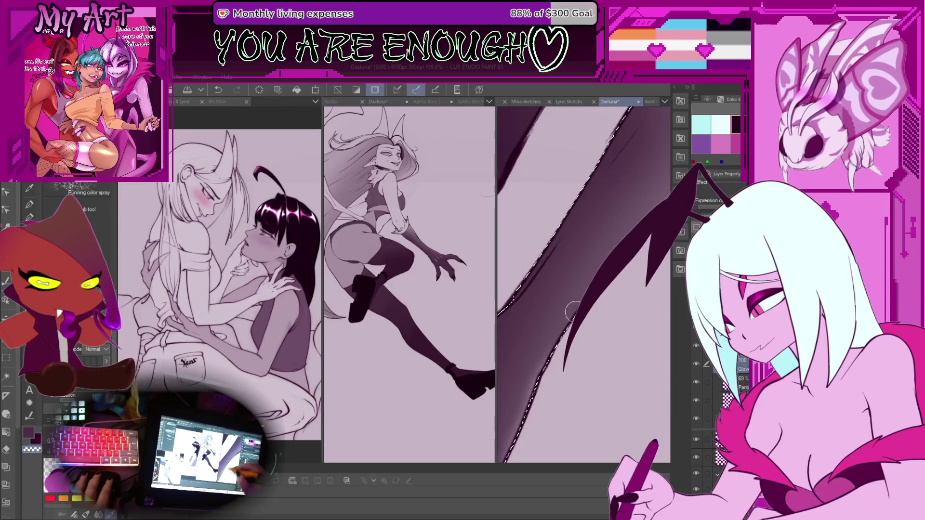
drag(579, 302, 558, 331)
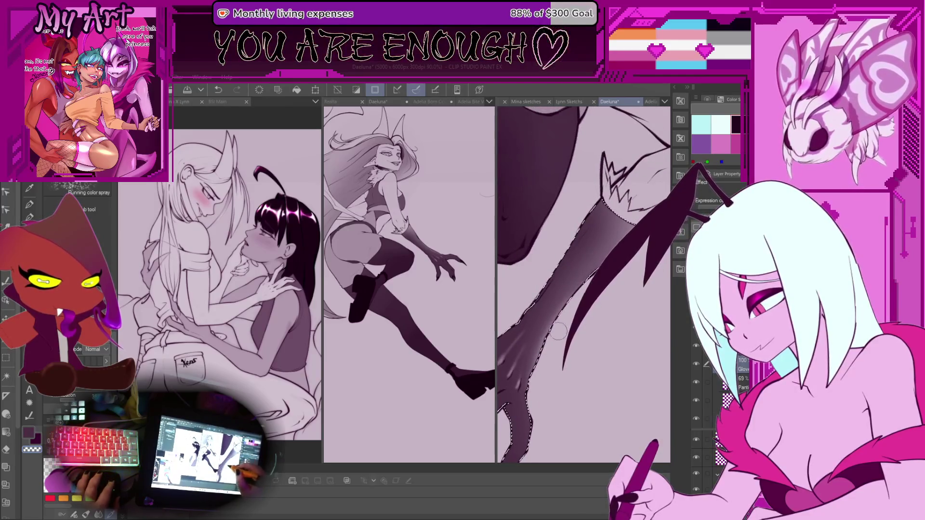
scroll(553, 332, up, 2)
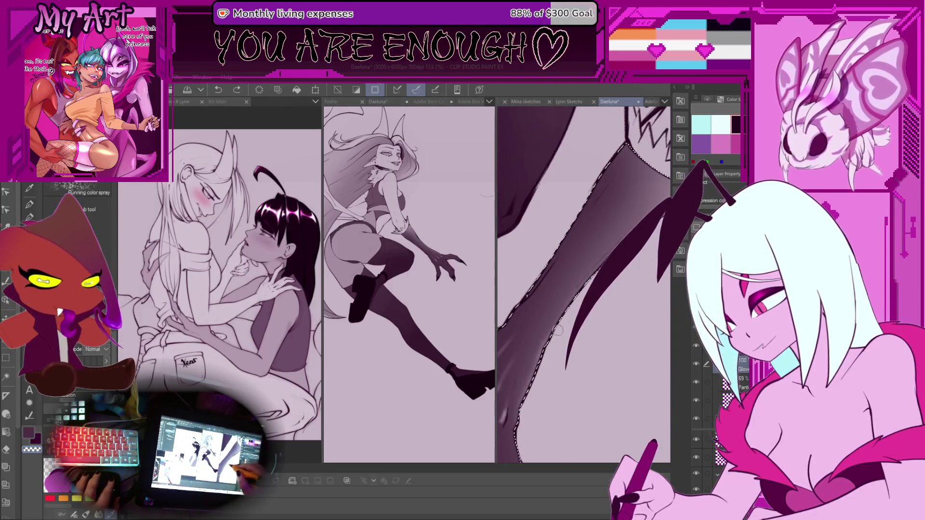
Airbrush soft shading on the arm and glossy highlights on the clawed hand, removing stray claw strokes
mouse_move(608, 269)
mouse_down()
mouse_move(585, 283)
mouse_move(580, 267)
mouse_up()
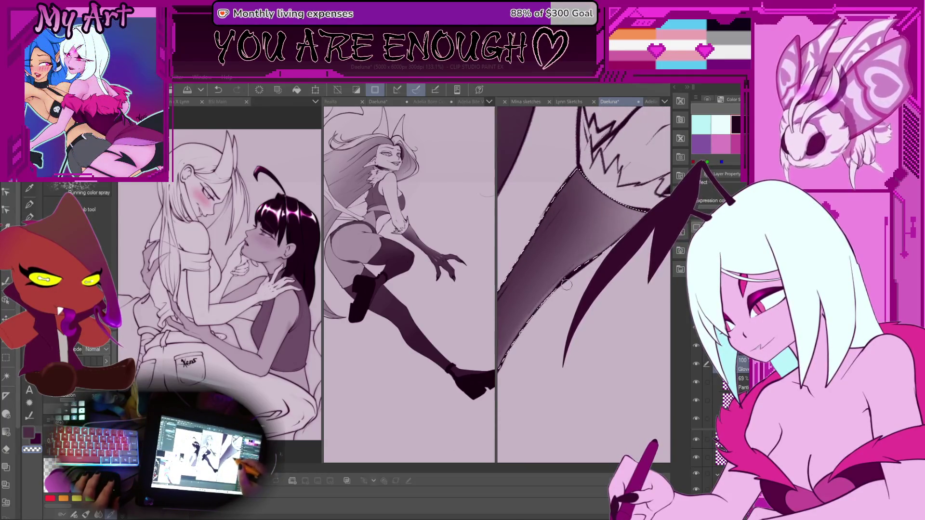
scroll(641, 206, down, 5)
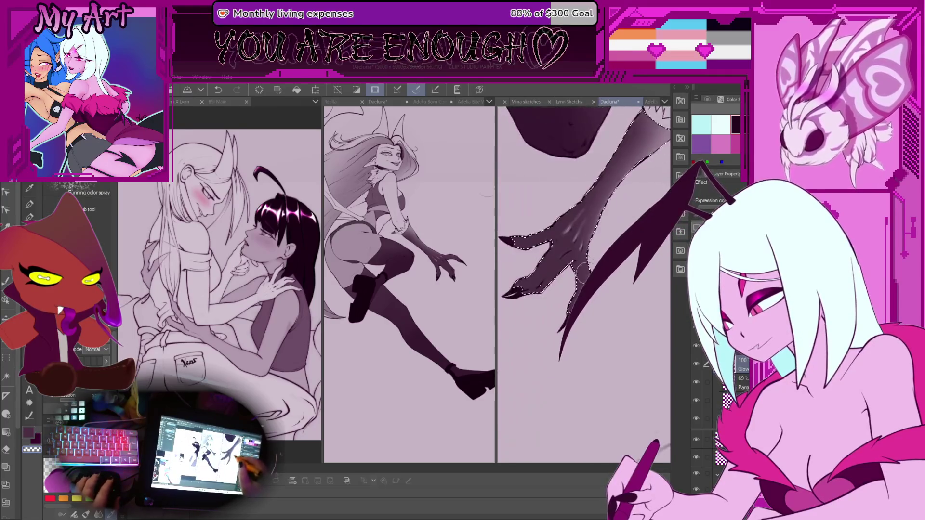
scroll(590, 328, up, 3)
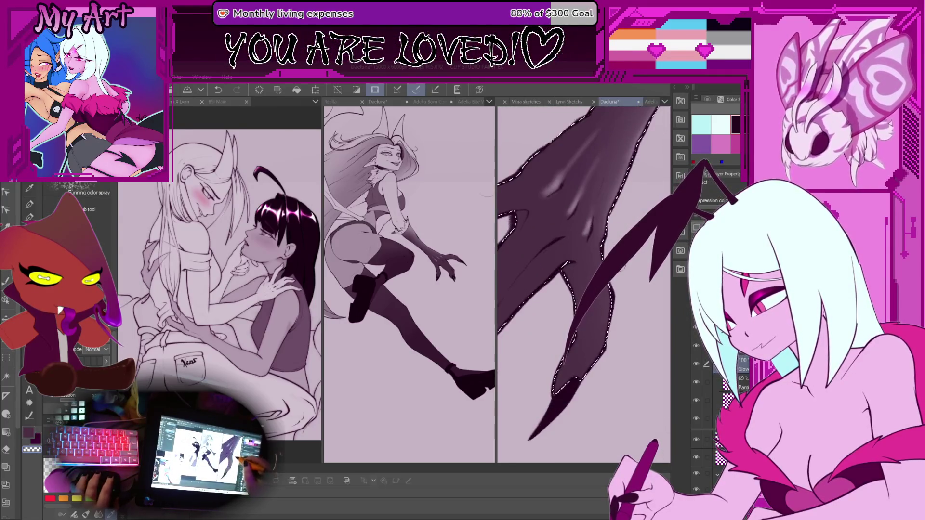
drag(610, 230, 581, 279)
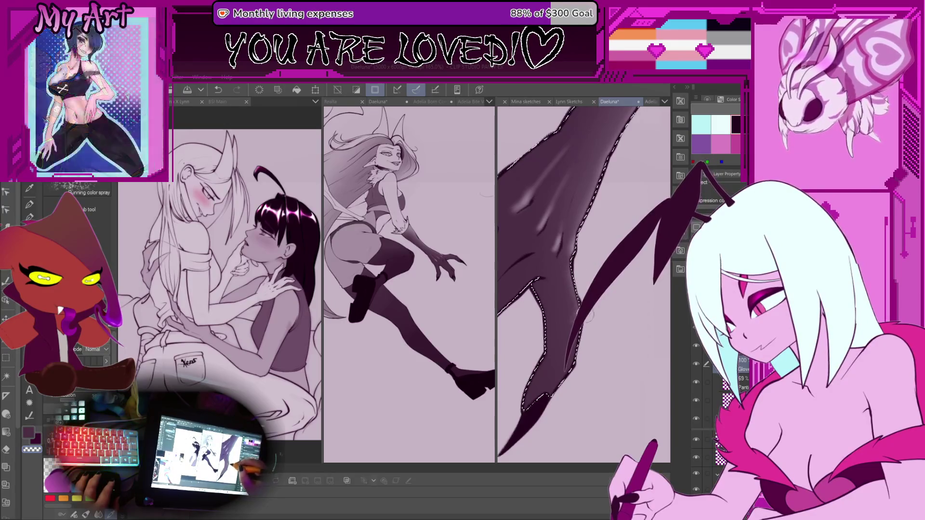
key(ctrl+z)
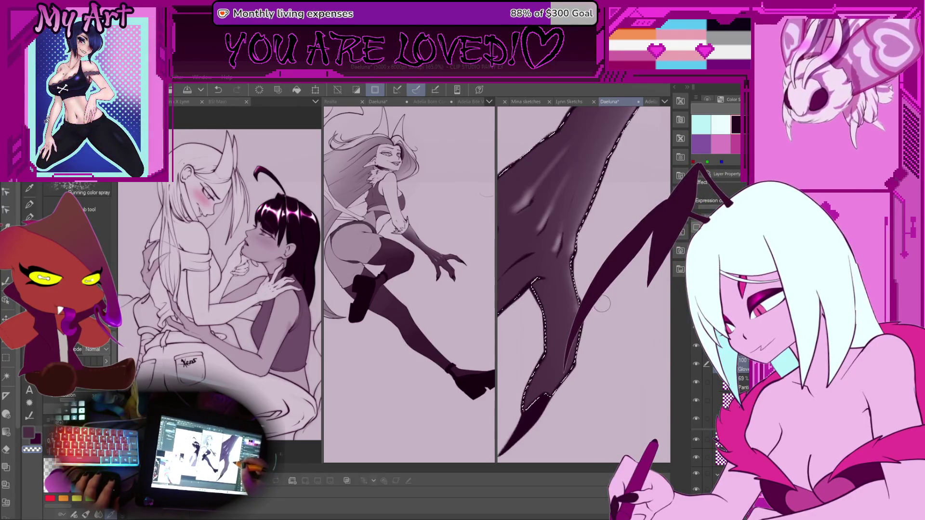
scroll(592, 319, down, 2)
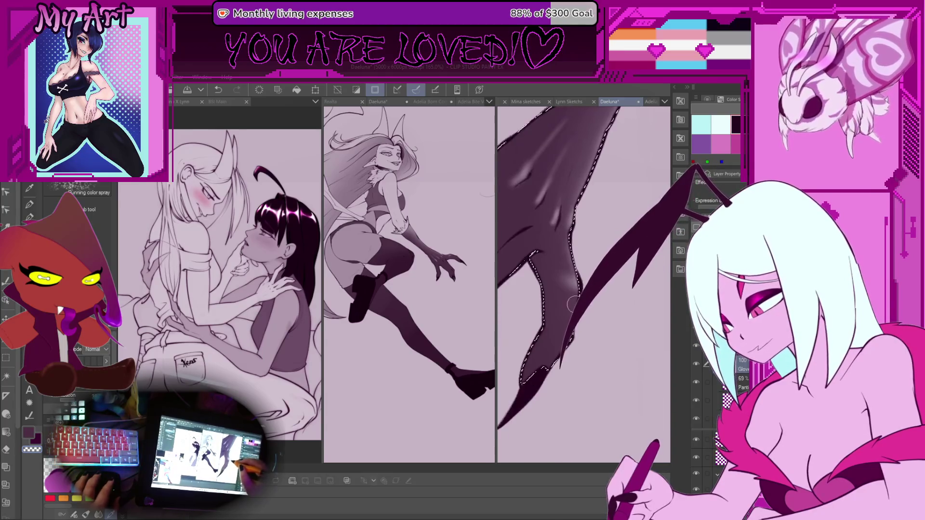
key(ctrl+z)
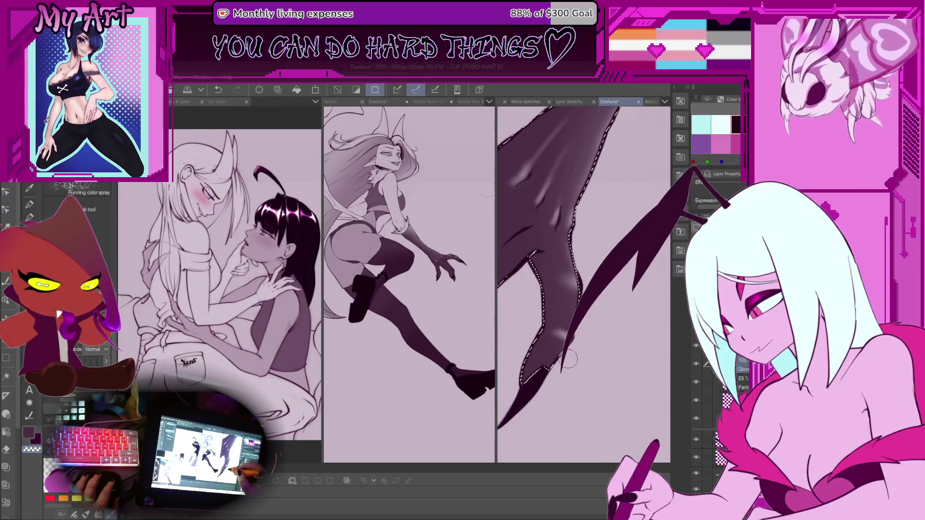
scroll(573, 312, down, 1)
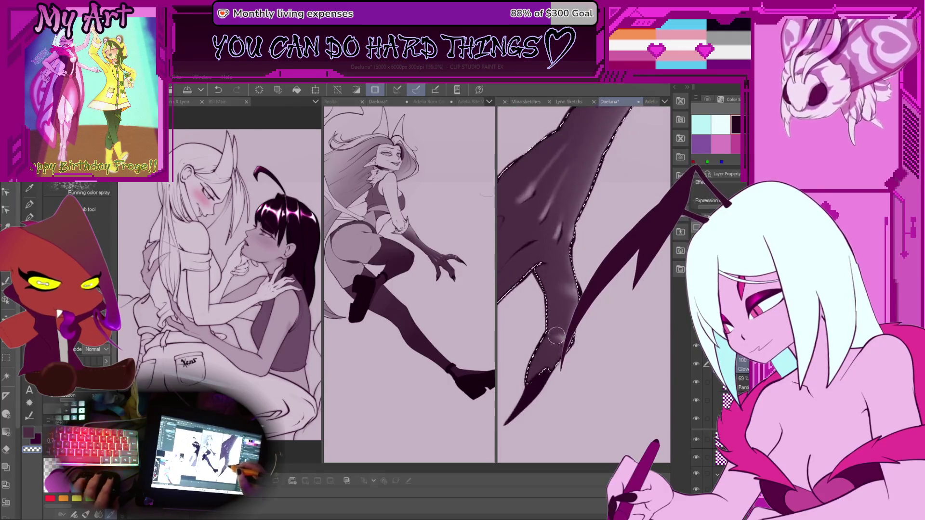
Shrink the brush and shade the claw's fingers more finely
drag(561, 316, 557, 321)
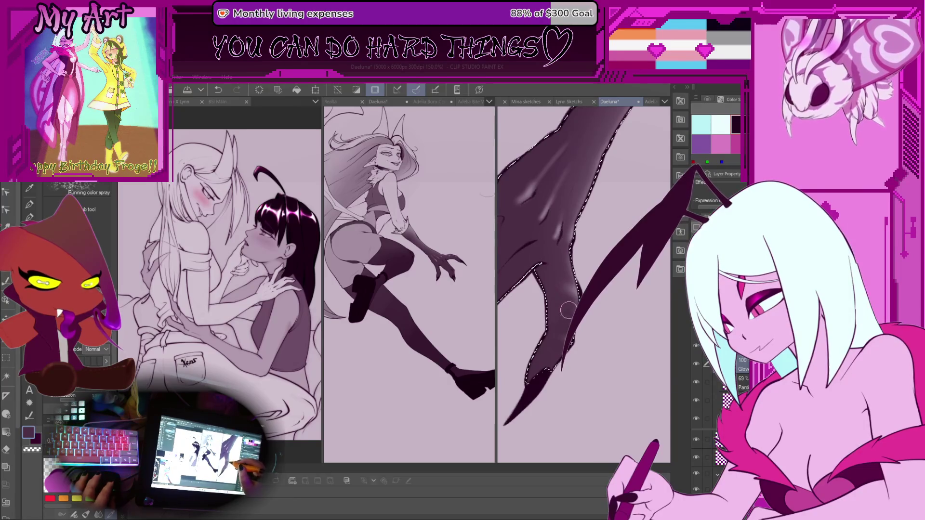
scroll(573, 306, down, 2)
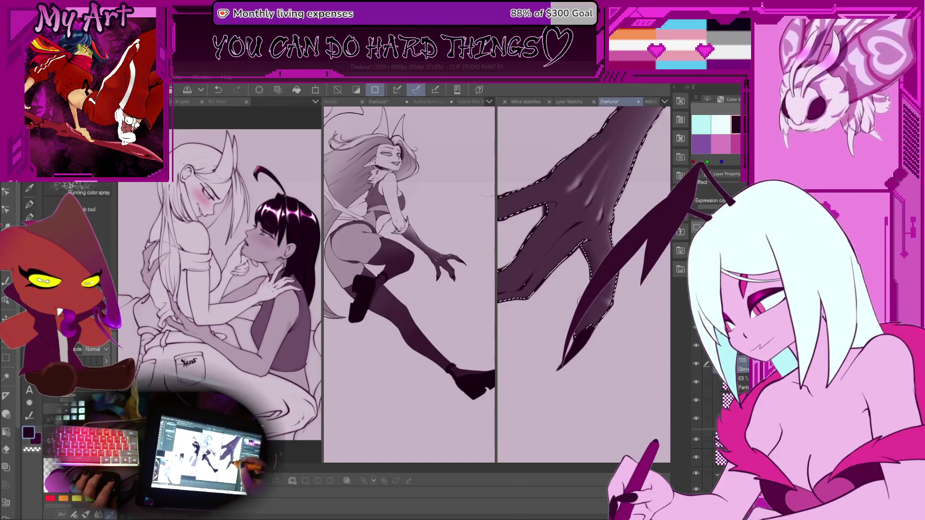
drag(568, 318, 617, 337)
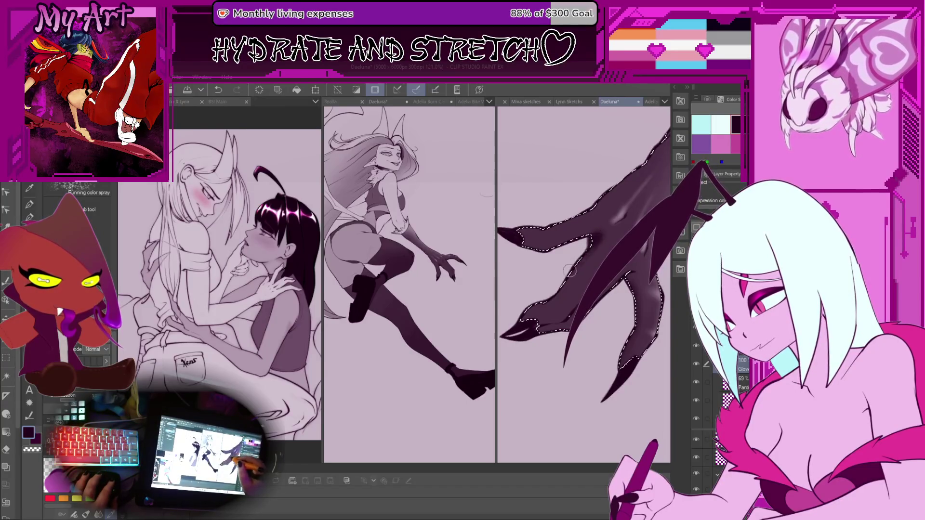
scroll(585, 258, up, 2)
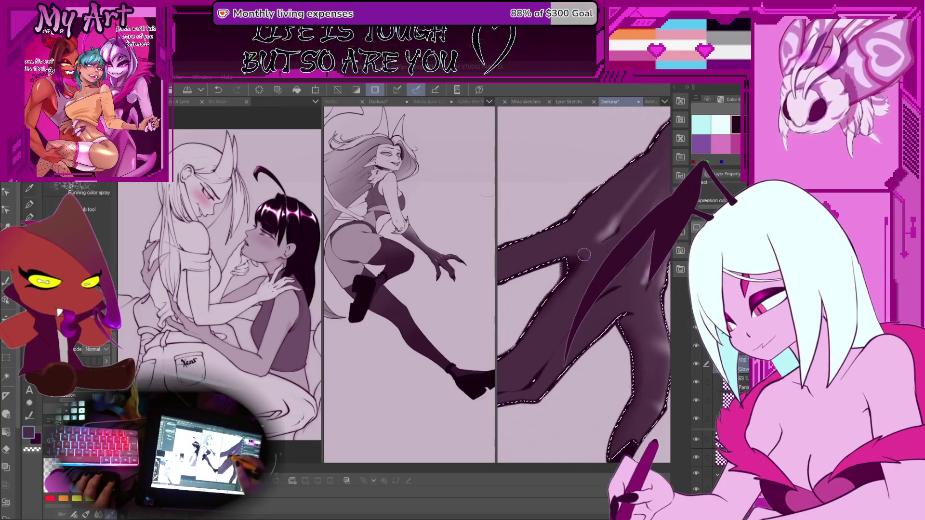
scroll(574, 264, down, 5)
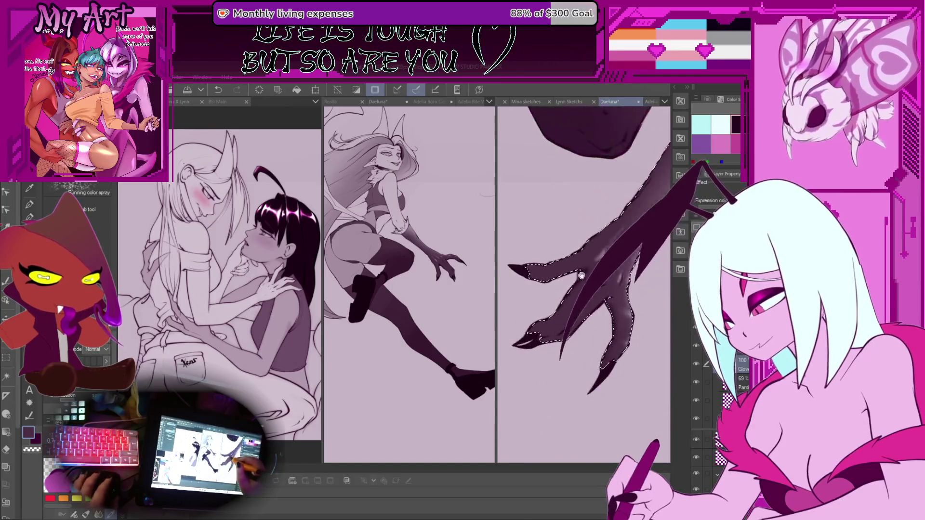
Clear the arm selection and pick a light pink drawing colour from the colour wheel
key(ctrl+d)
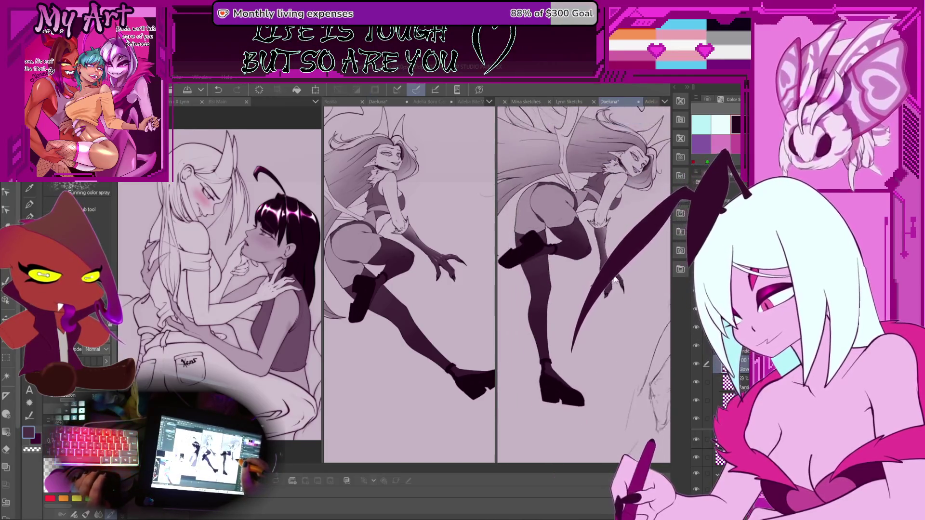
scroll(584, 284, up, 2)
scroll(585, 285, down, 2)
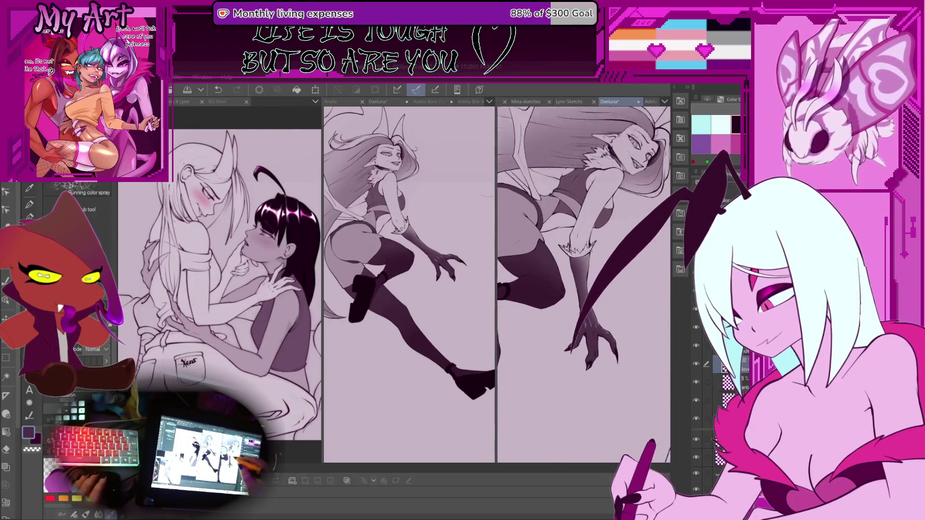
scroll(584, 278, up, 3)
scroll(572, 312, up, 1)
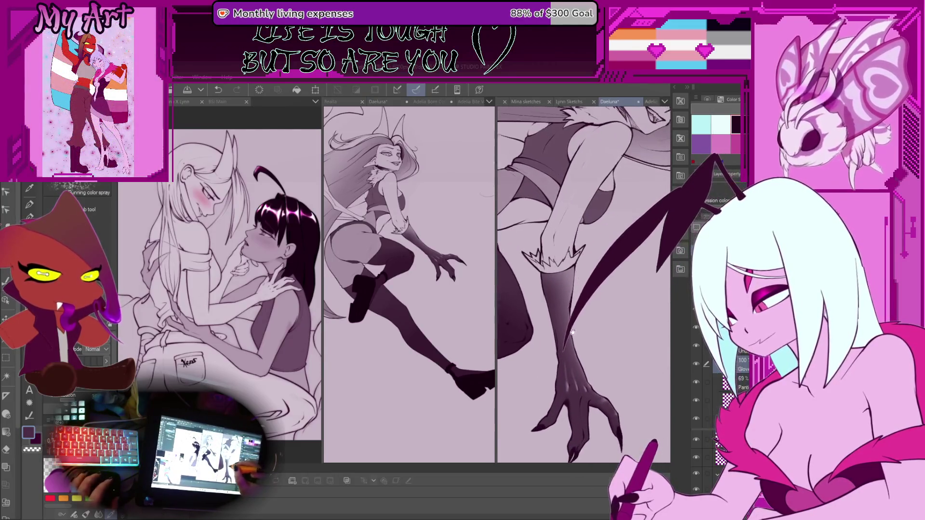
click(731, 124)
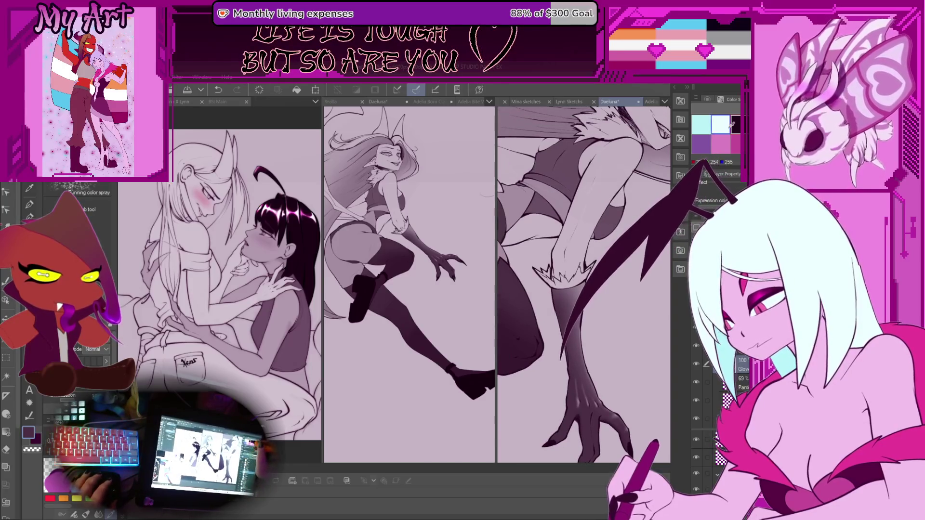
click(708, 99)
click(718, 222)
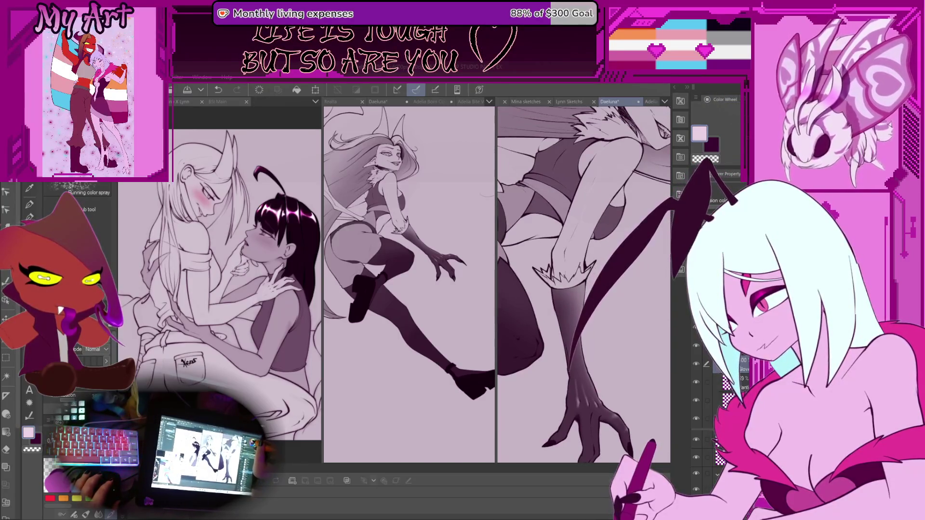
Switch to the Artemus pencil set, close in on the glove cuff, and undo the stray eraser stroke
key(p)
scroll(583, 262, up, 2)
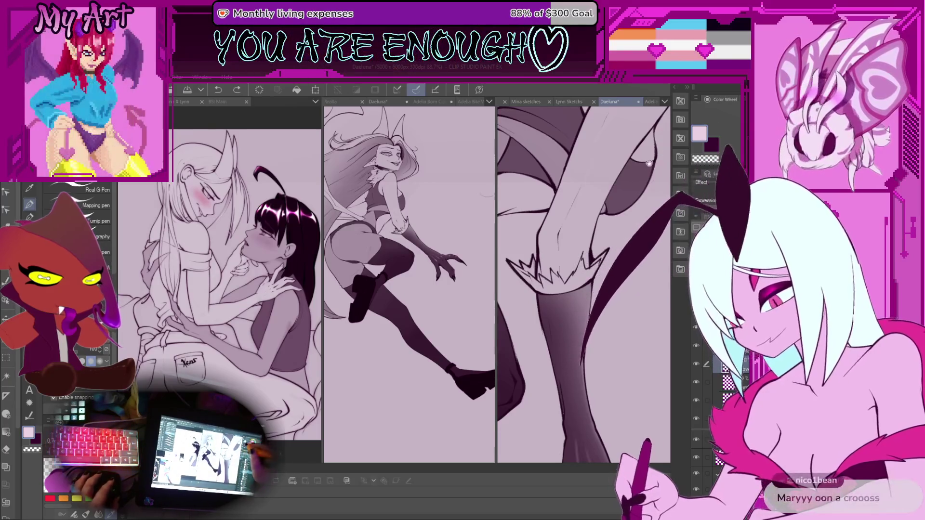
drag(609, 192, 600, 209)
scroll(600, 210, up, 1)
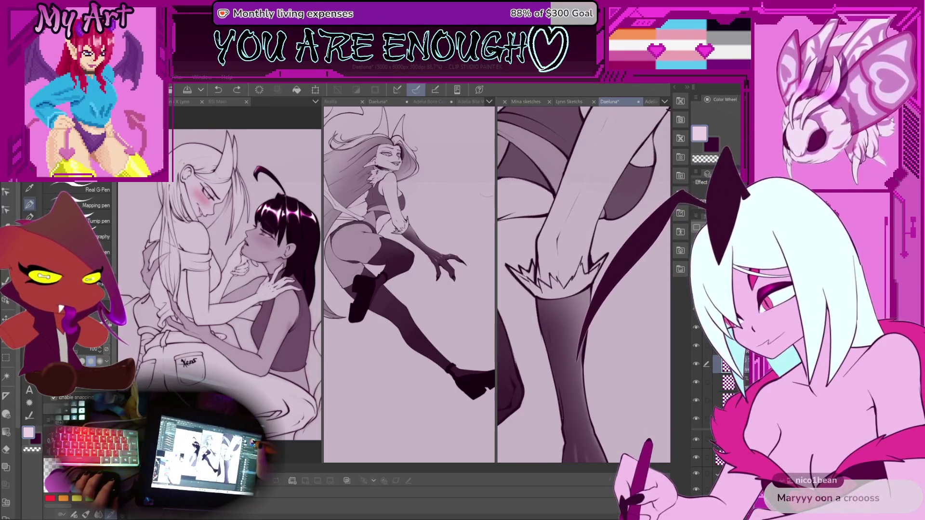
scroll(576, 255, up, 3)
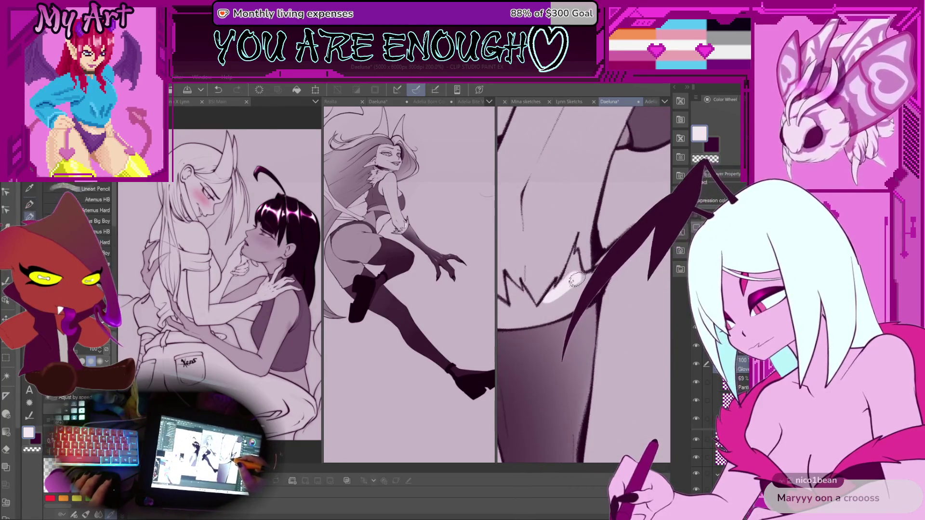
key(p)
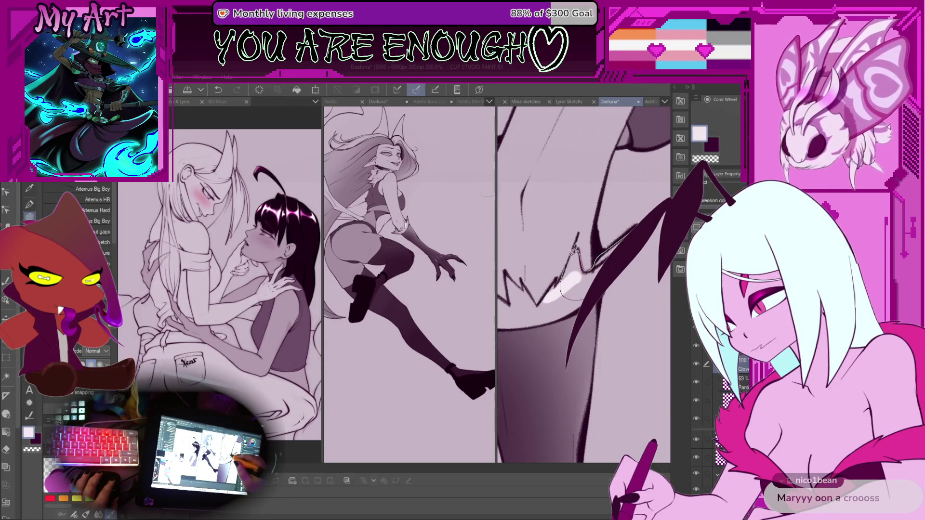
scroll(574, 277, up, 3)
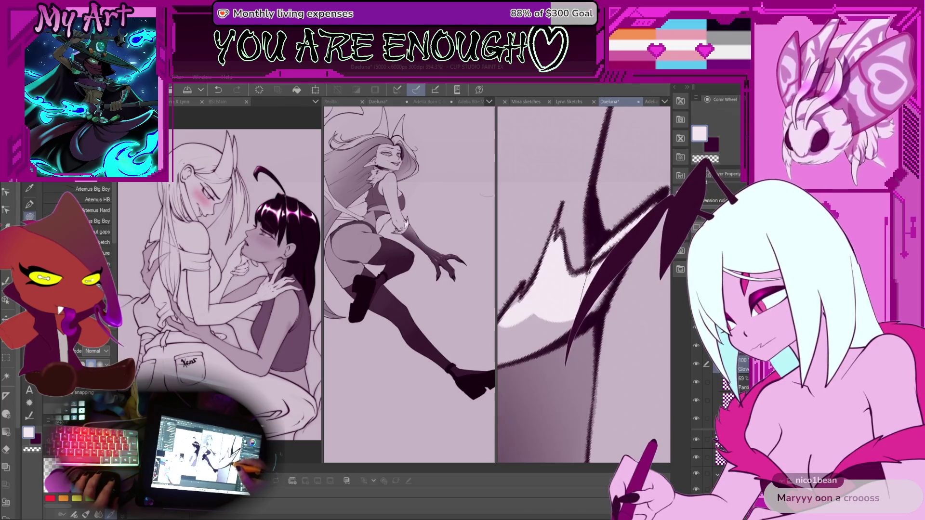
scroll(584, 284, down, 3)
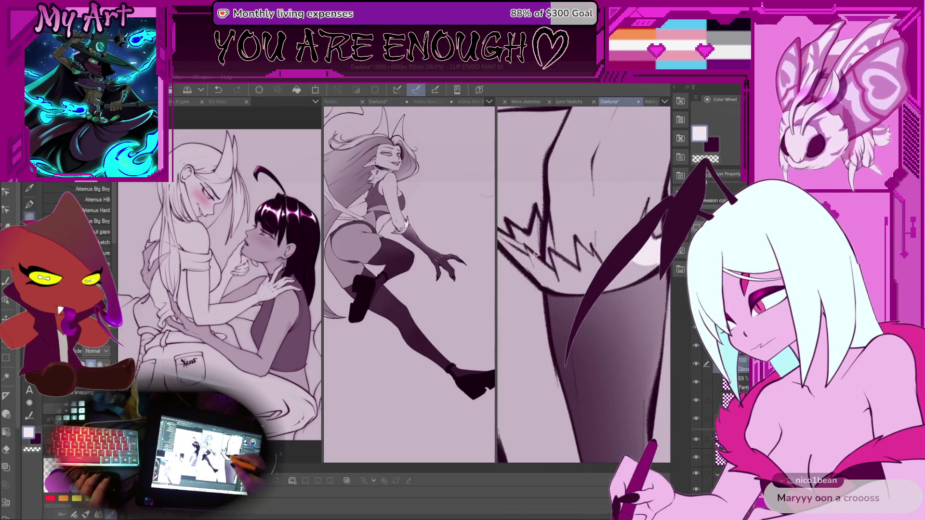
scroll(535, 254, up, 2)
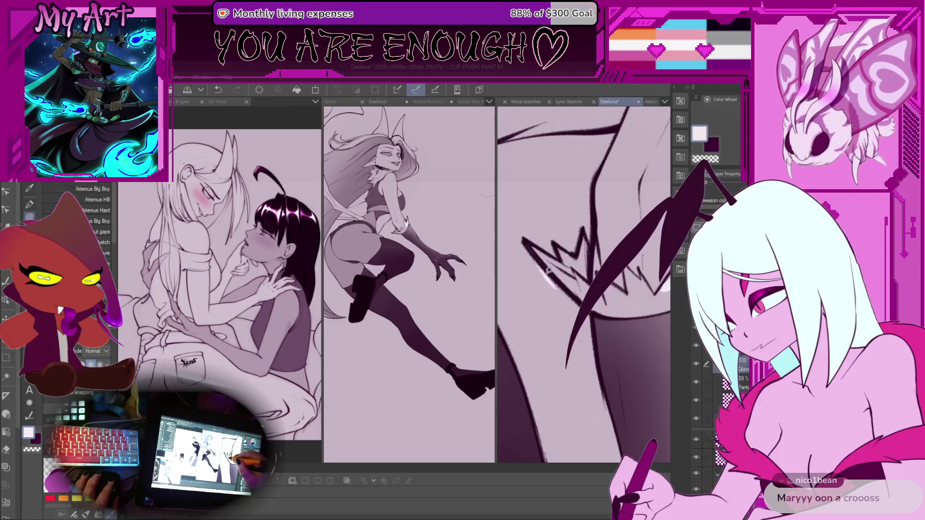
key(ctrl+z)
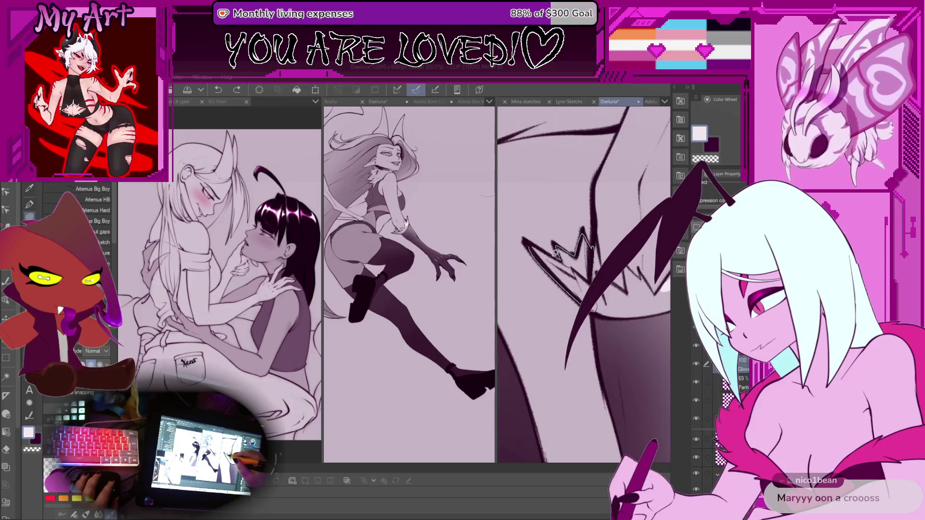
Pan and rotate the canvas close onto the jagged hair zigzag
mouse_move(525, 241)
mouse_down()
mouse_move(561, 288)
mouse_move(609, 246)
mouse_up()
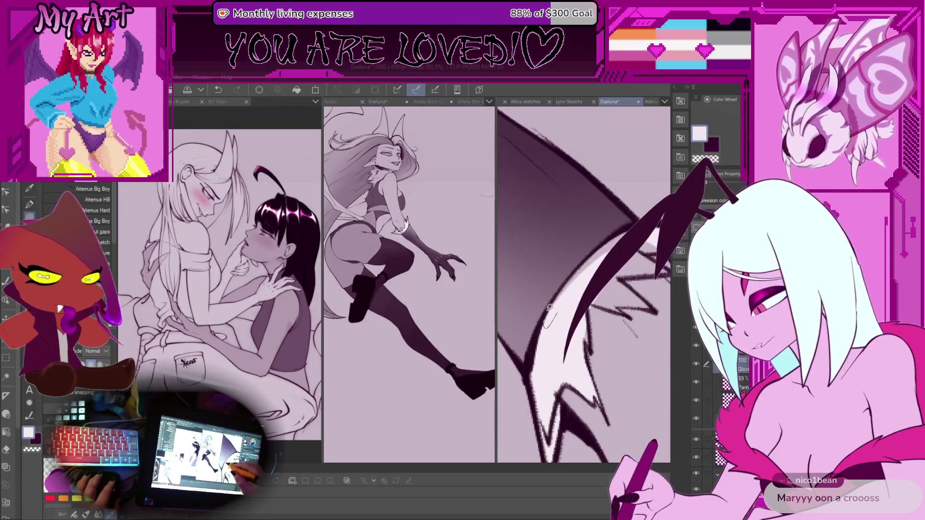
mouse_move(609, 246)
mouse_down()
mouse_move(543, 321)
mouse_move(515, 332)
mouse_up()
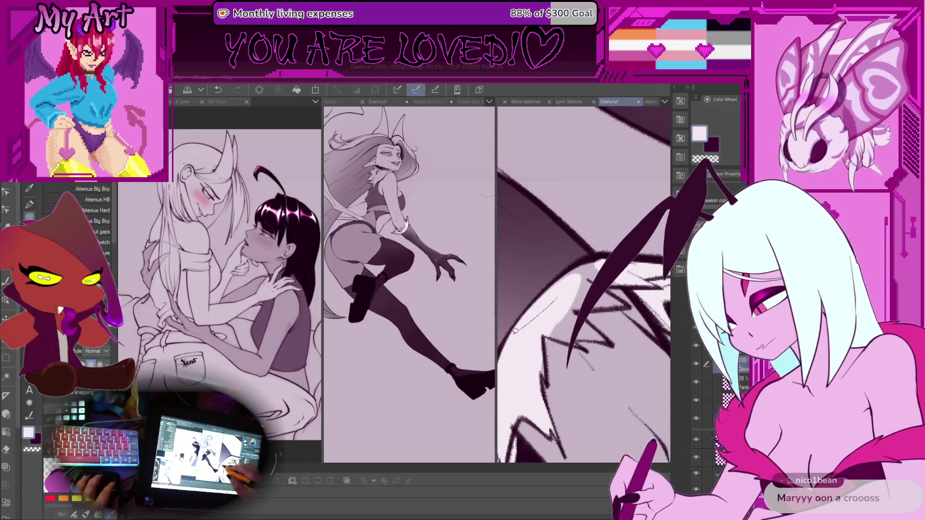
drag(578, 275, 574, 279)
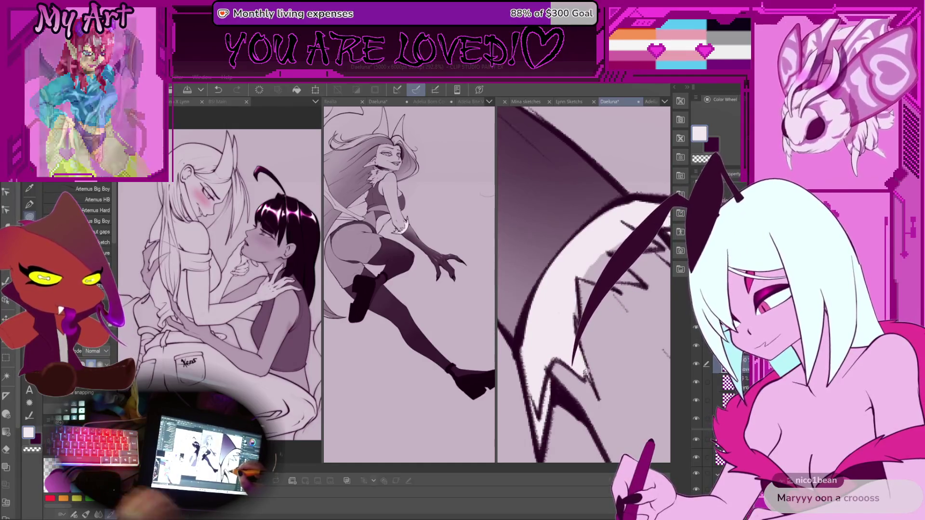
mouse_move(584, 360)
mouse_down()
mouse_move(579, 306)
mouse_move(591, 276)
mouse_up()
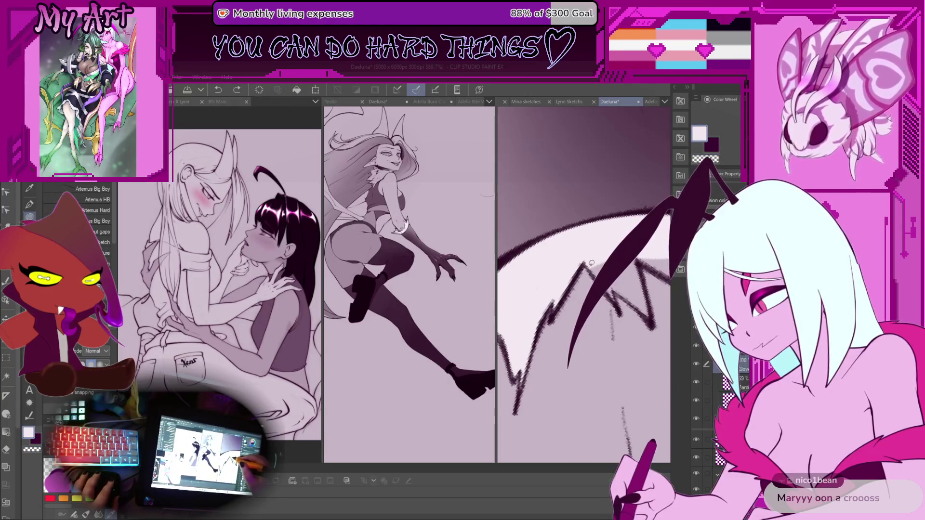
drag(602, 235, 564, 294)
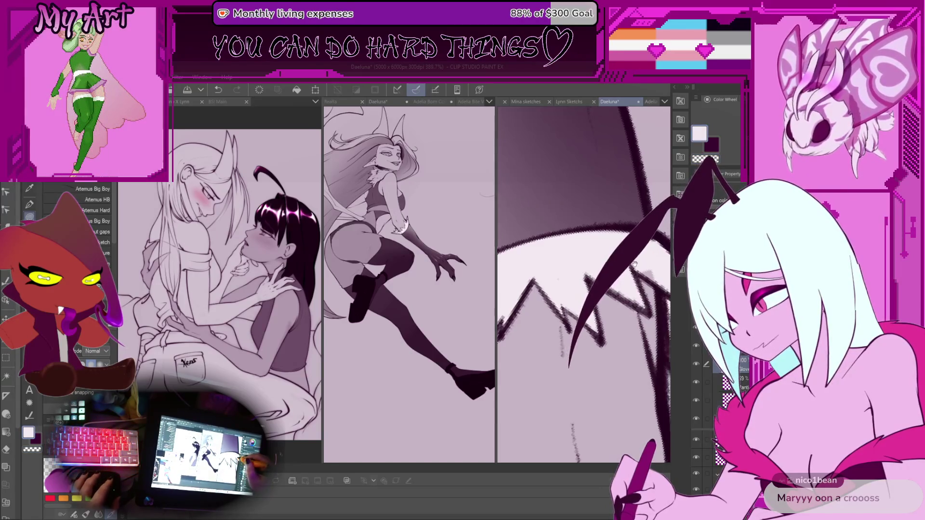
drag(586, 274, 588, 276)
scroll(637, 302, down, 5)
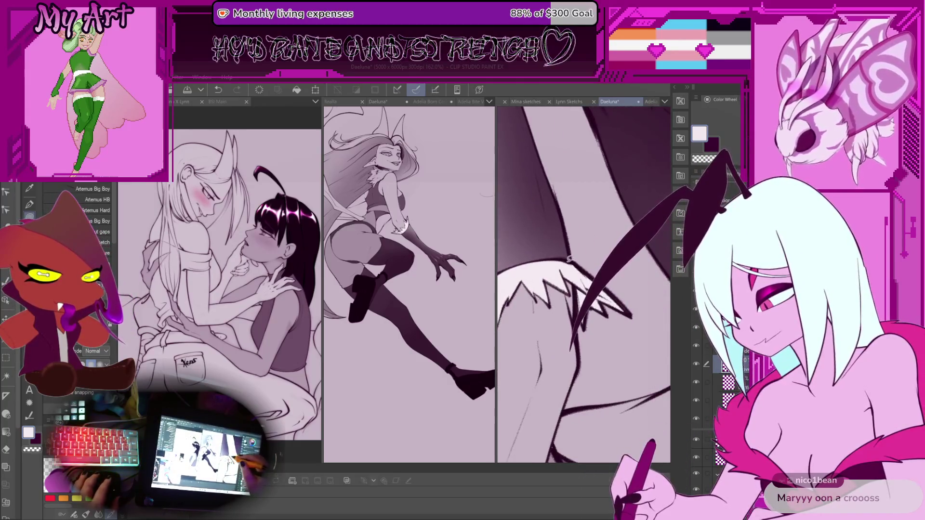
drag(587, 288, 584, 265)
Zoom out and rotate the canvas back upright to show the whole winged figure
scroll(566, 308, up, 3)
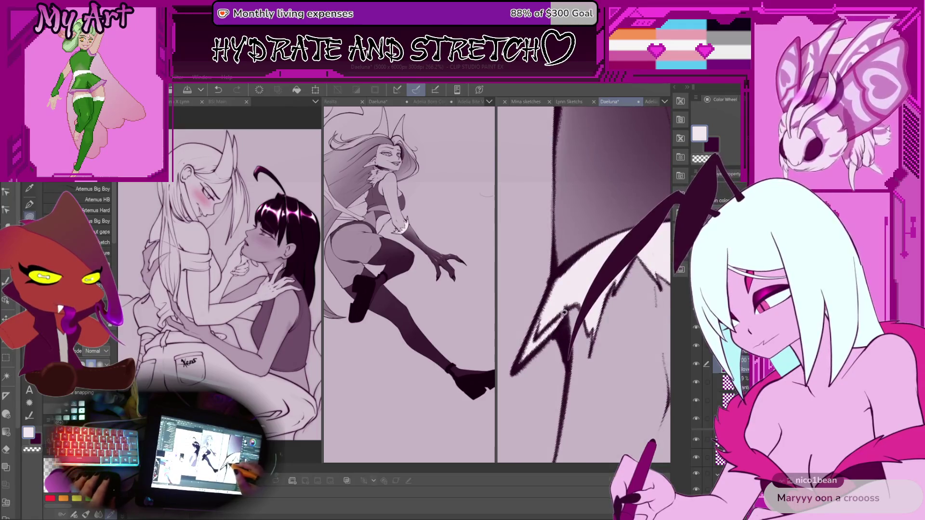
scroll(564, 313, up, 1)
scroll(567, 304, up, 2)
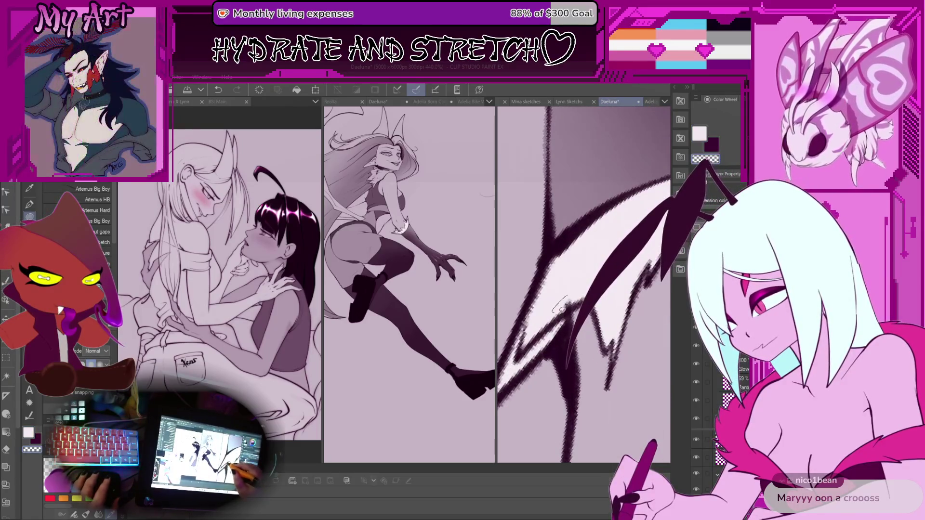
scroll(568, 279, down, 10)
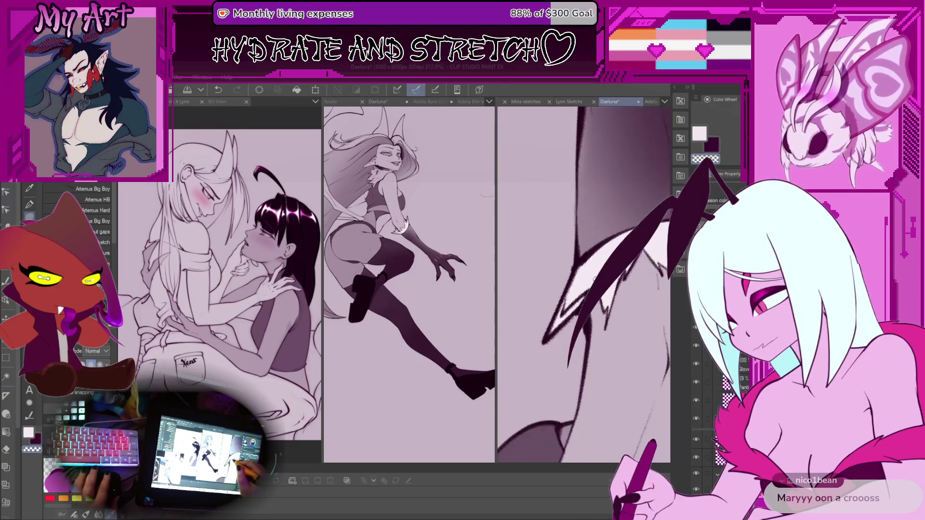
mouse_move(569, 279)
mouse_down()
mouse_move(573, 286)
mouse_move(547, 265)
mouse_up()
drag(628, 278, 629, 292)
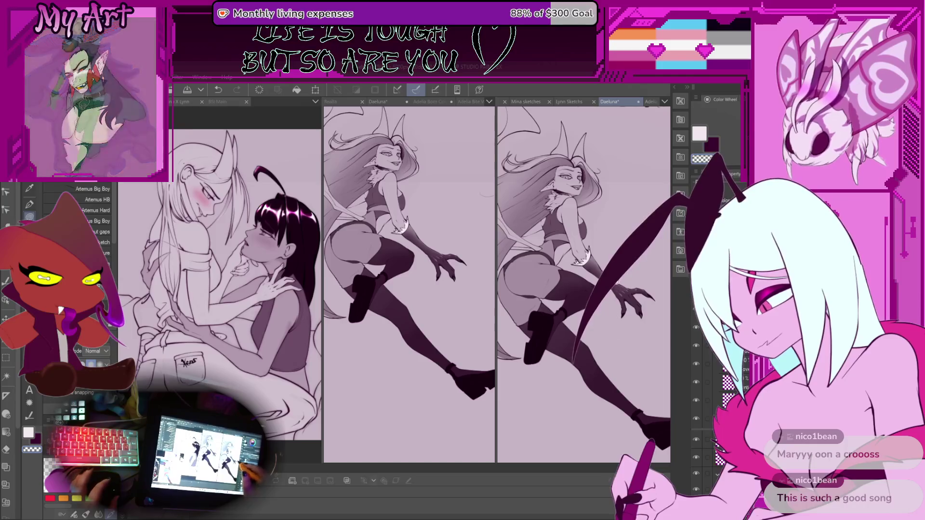
Bring the glove cuff into view and airbrush a light highlight onto the dark glove
scroll(584, 303, up, 3)
scroll(584, 284, up, 3)
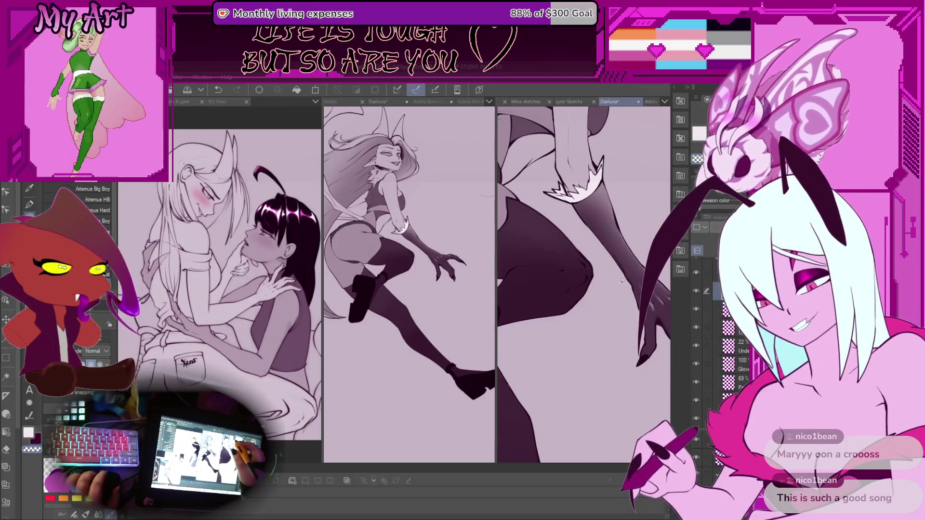
mouse_move(543, 289)
mouse_down()
mouse_move(581, 328)
mouse_move(573, 290)
mouse_up()
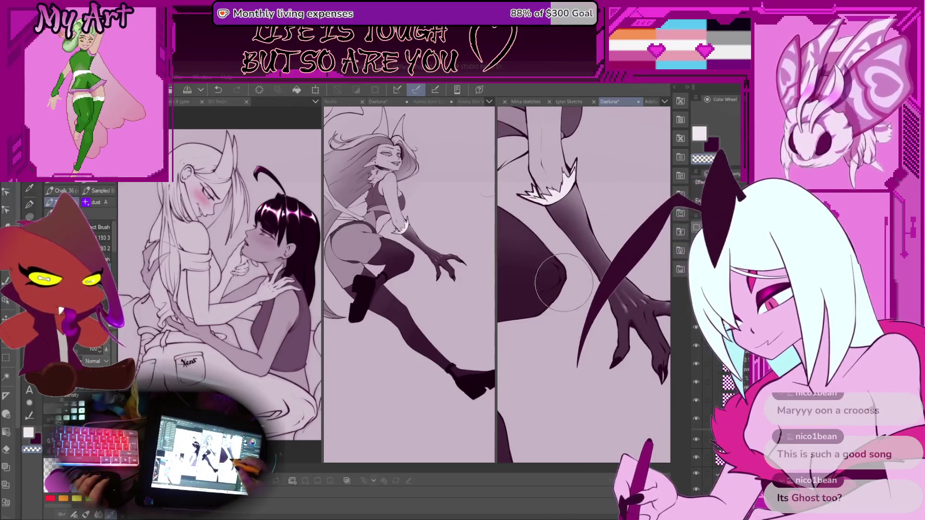
key(b)
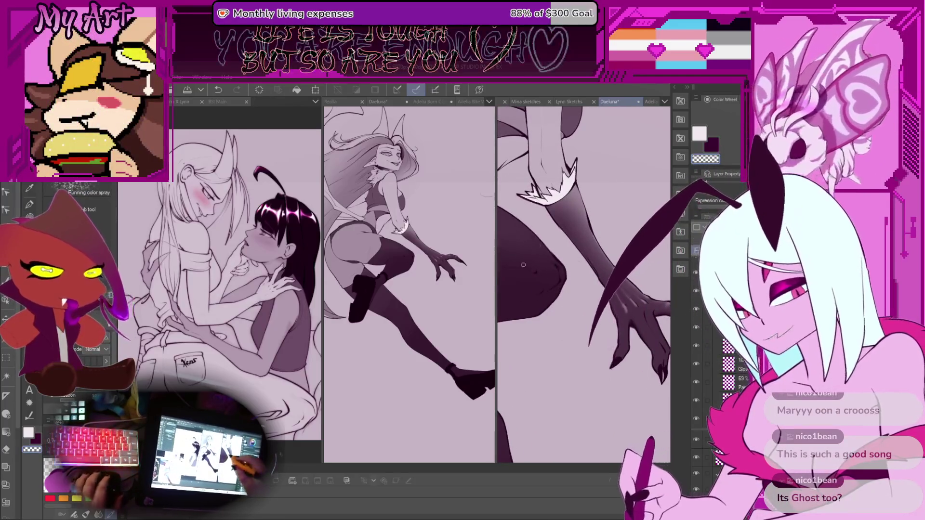
drag(555, 264, 583, 273)
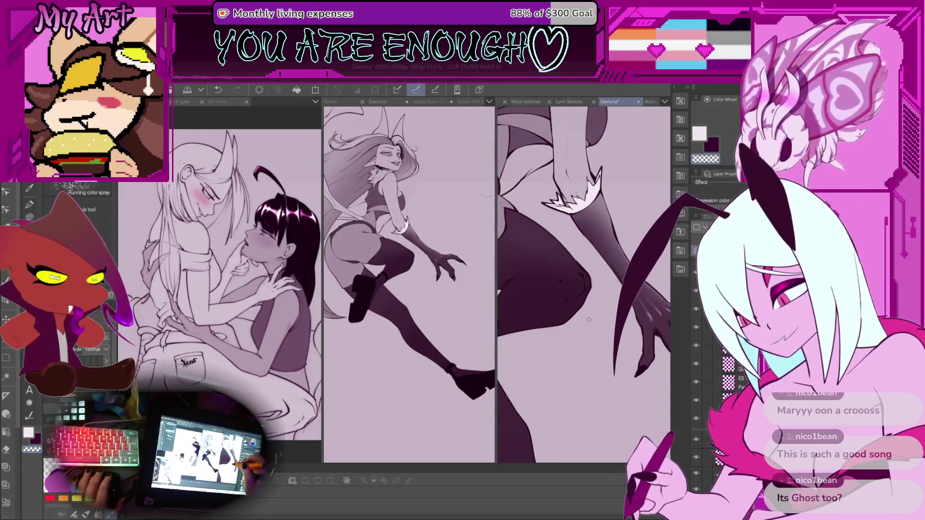
scroll(587, 279, up, 3)
scroll(592, 292, up, 2)
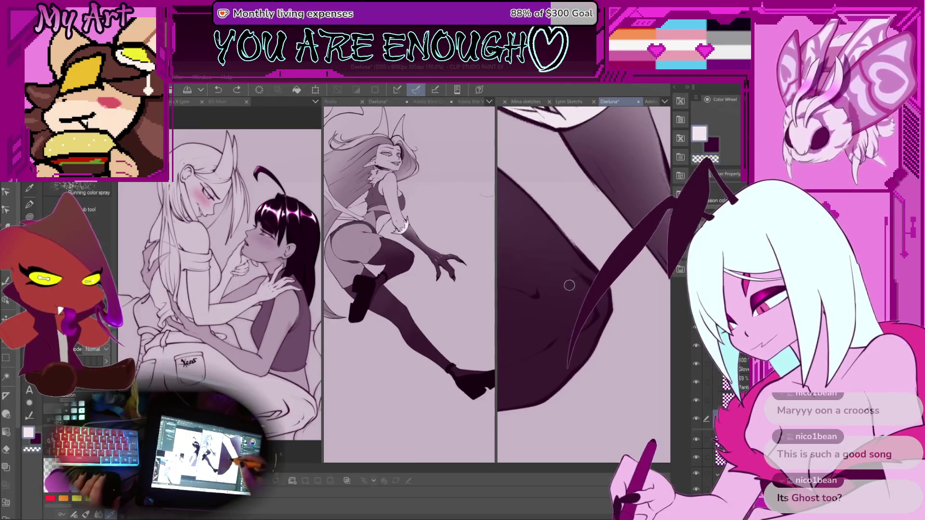
drag(562, 278, 579, 287)
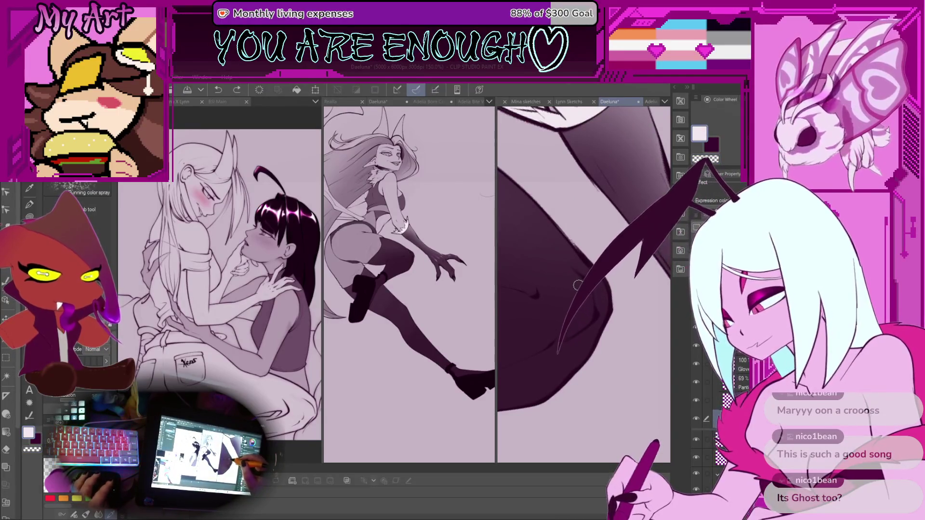
With a smaller chalk brush, try light highlight strokes on the stocking and undo them
key(b)
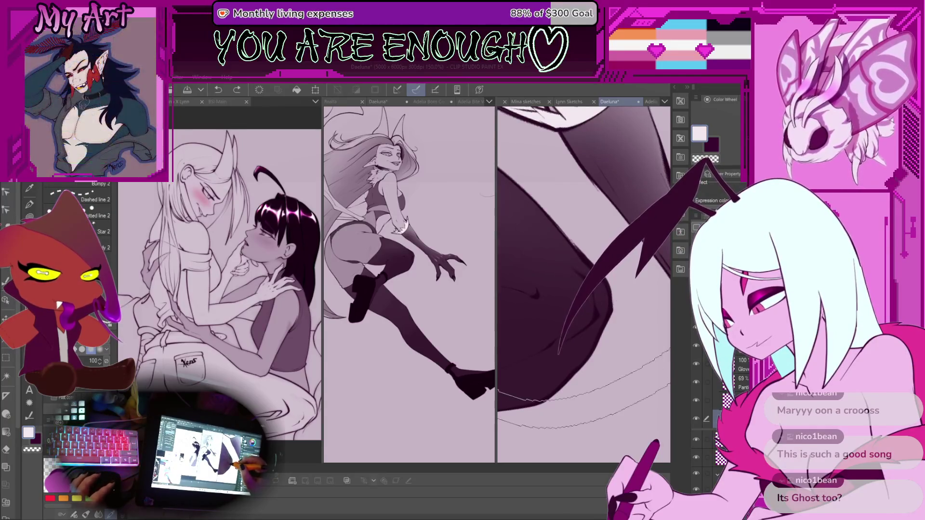
key(b)
key(bracketleft)
key(bracketleft)
key(bracketleft)
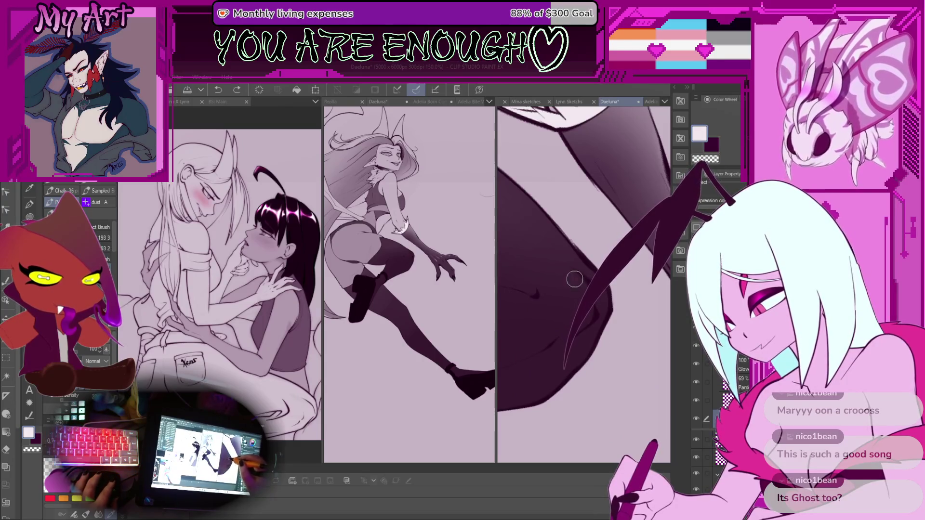
mouse_move(589, 323)
mouse_down()
mouse_move(542, 244)
mouse_move(568, 284)
mouse_up()
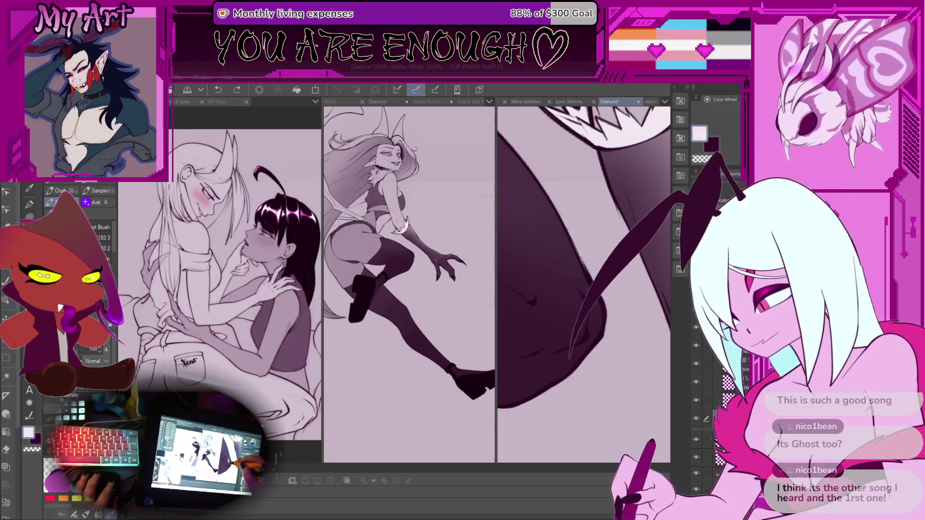
mouse_move(581, 317)
mouse_down()
mouse_move(572, 296)
mouse_move(573, 308)
mouse_up()
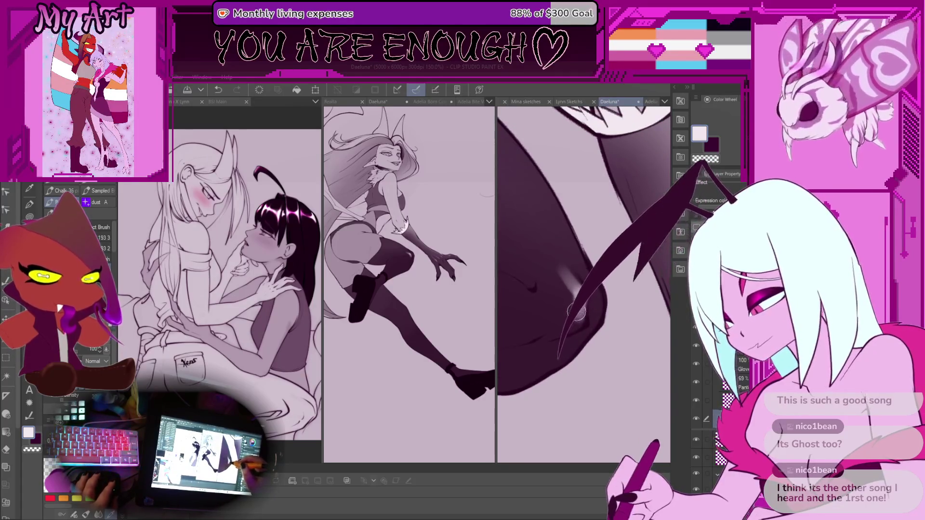
key(ctrl+z)
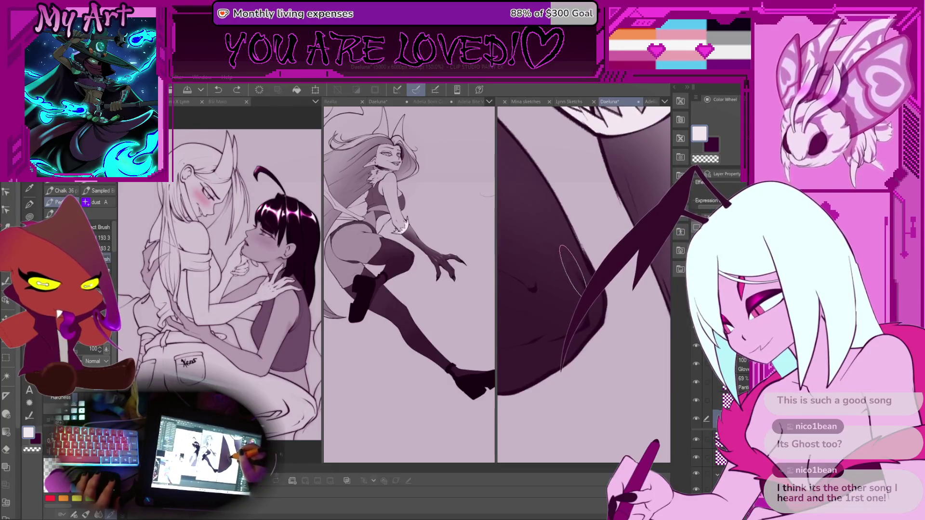
drag(569, 271, 573, 274)
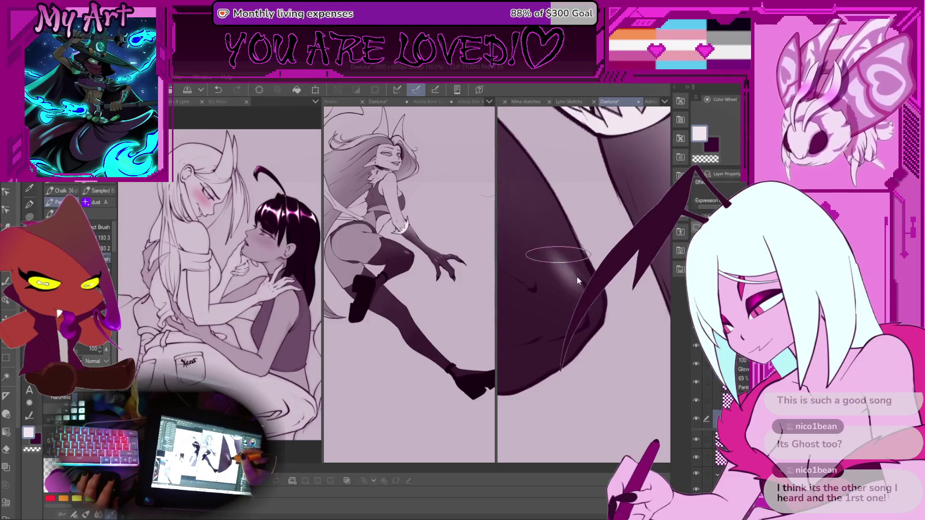
key(ctrl+z)
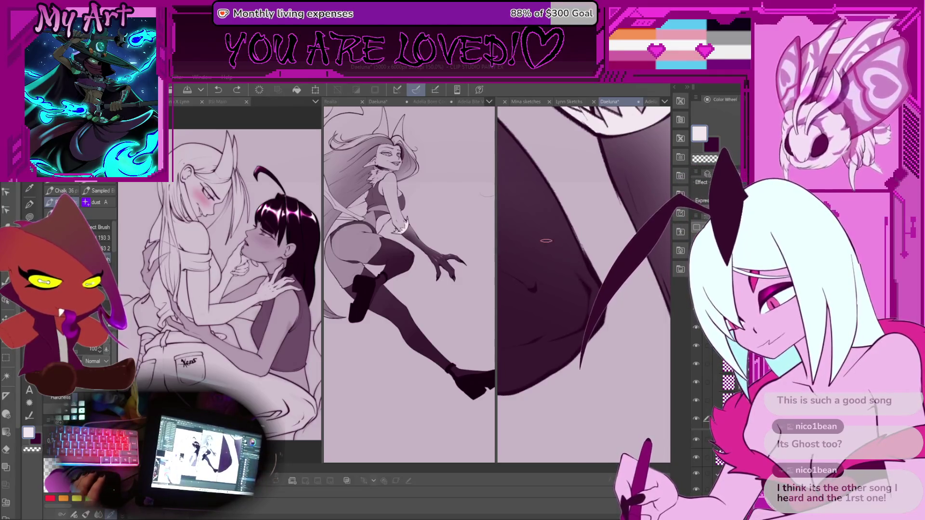
Paint a light gloss highlight along the stocking's lower edge, then soften it with the eyedropped dark colour
drag(546, 240, 585, 294)
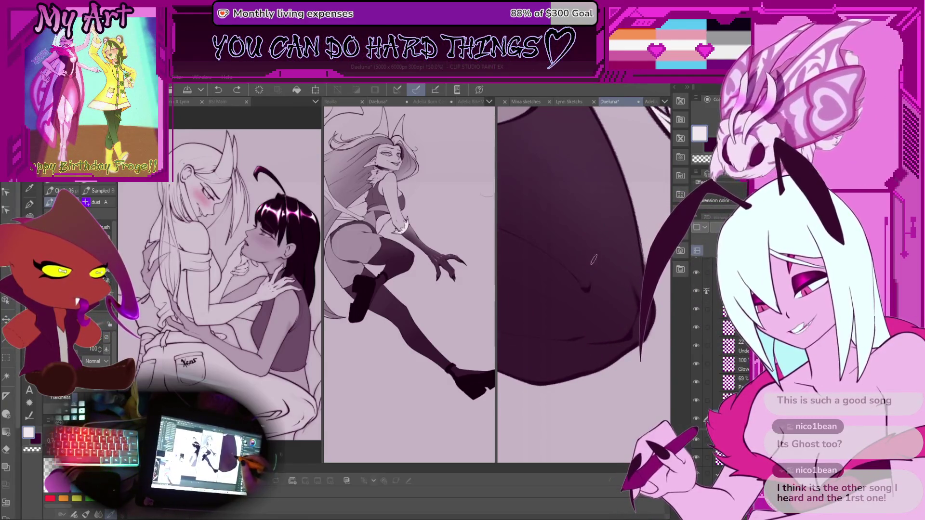
key(ctrl+plus)
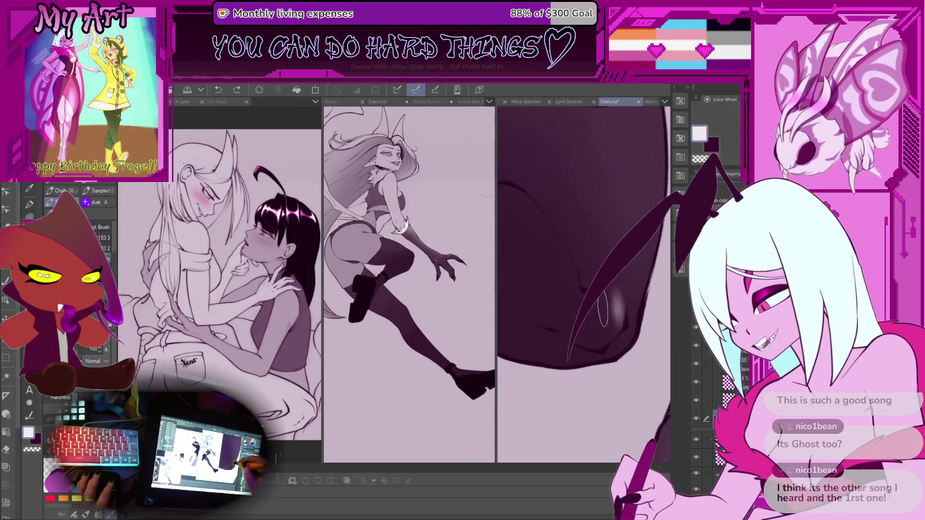
drag(603, 309, 627, 311)
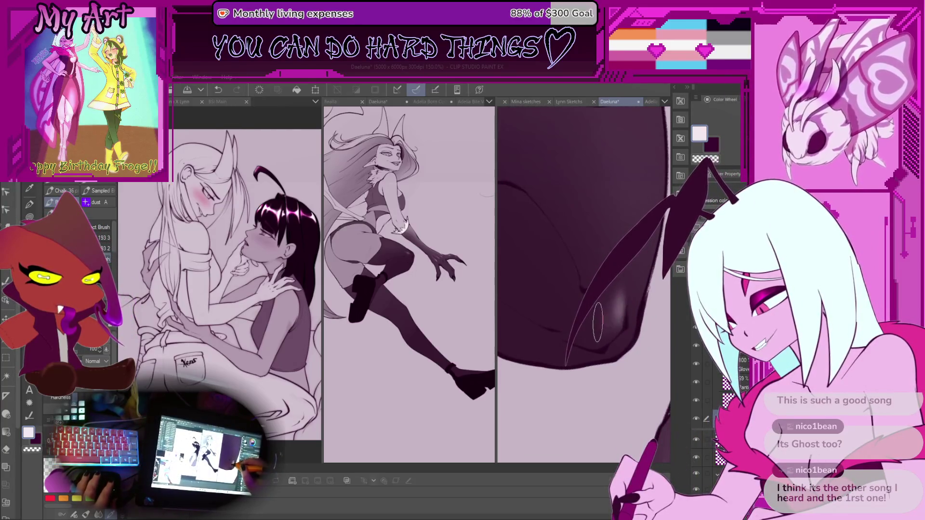
key(ctrl+z)
scroll(598, 322, up, 3)
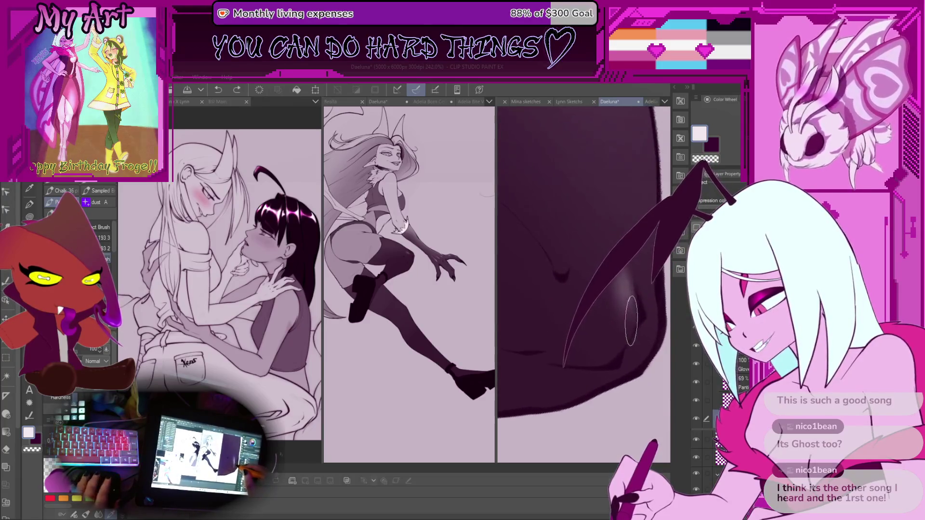
drag(593, 289, 632, 328)
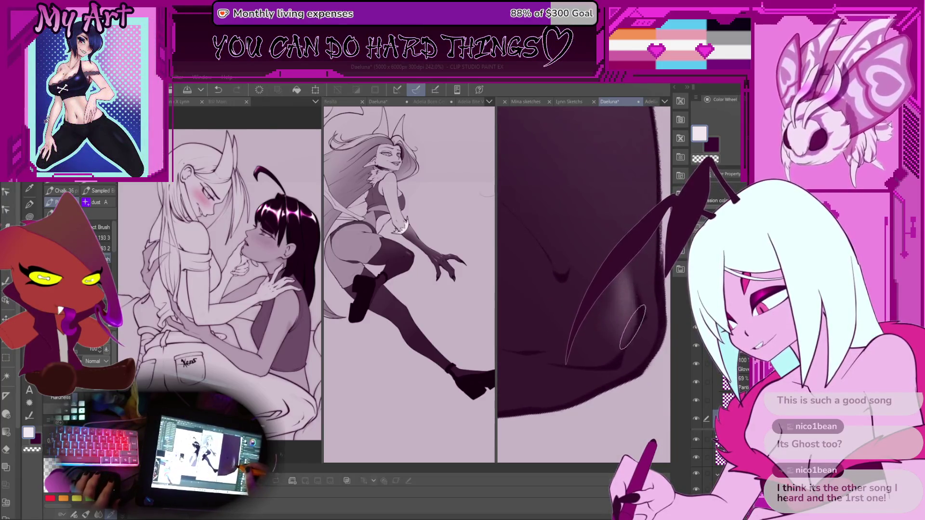
mouse_move(578, 261)
mouse_down()
mouse_move(627, 332)
mouse_move(547, 323)
mouse_up()
alt+click(554, 355)
mouse_move(559, 356)
mouse_down()
mouse_move(583, 309)
mouse_move(597, 318)
mouse_up()
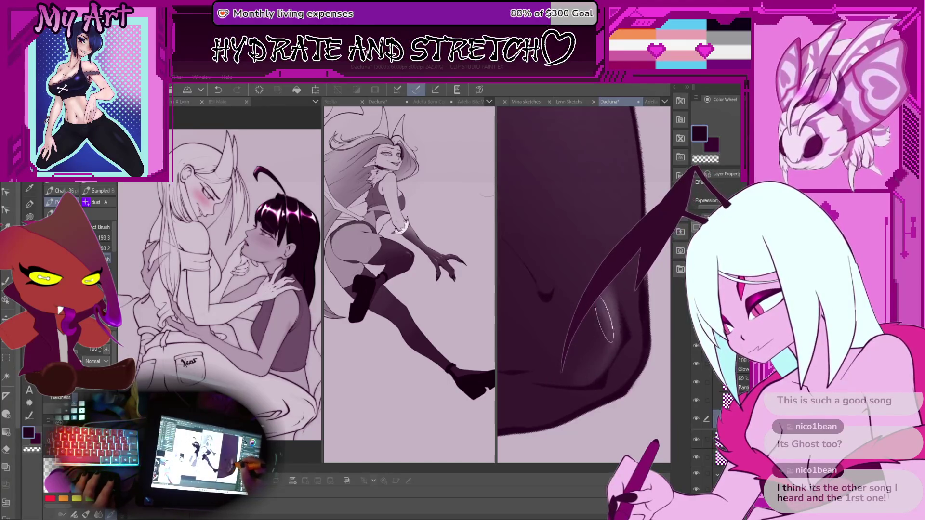
scroll(604, 319, down, 5)
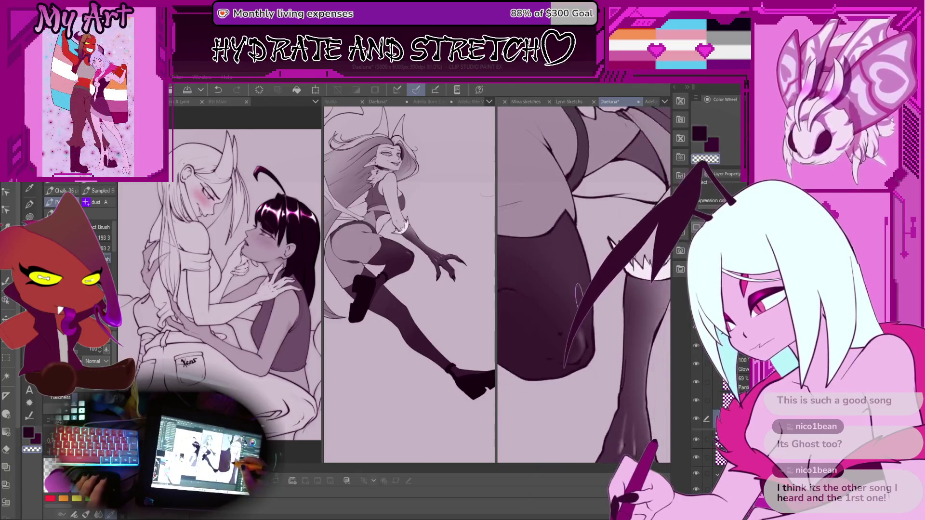
key(asciicircum)
key(asciicircum)
key(asciicircum)
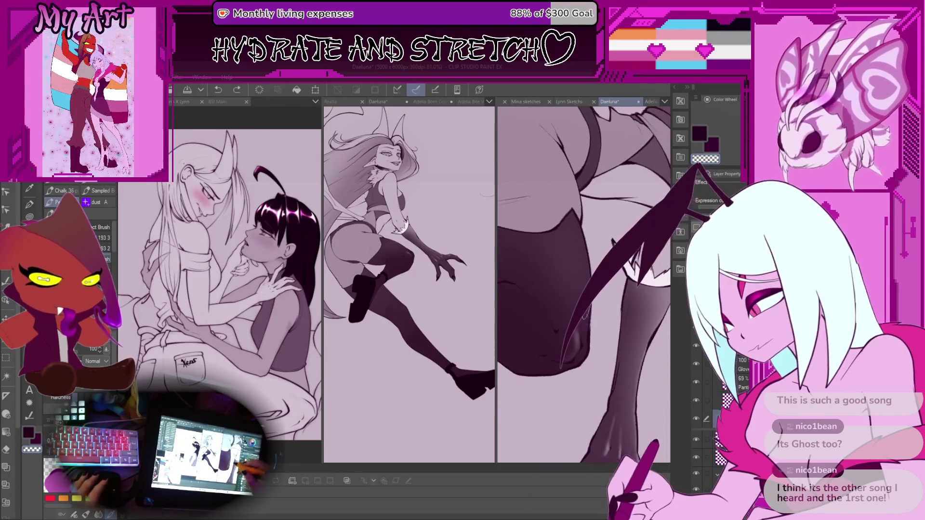
scroll(572, 303, up, 2)
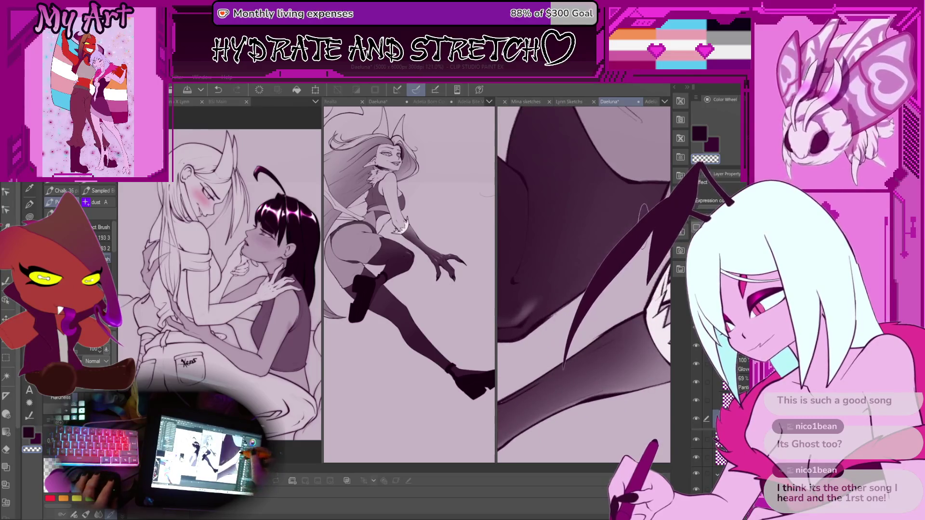
drag(580, 298, 535, 327)
key(minus)
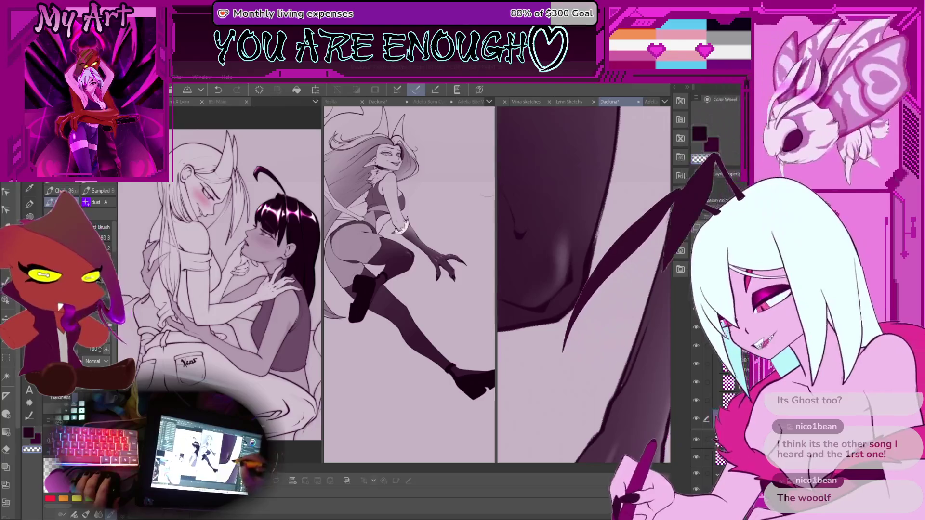
scroll(584, 284, down, 3)
scroll(583, 284, up, 2)
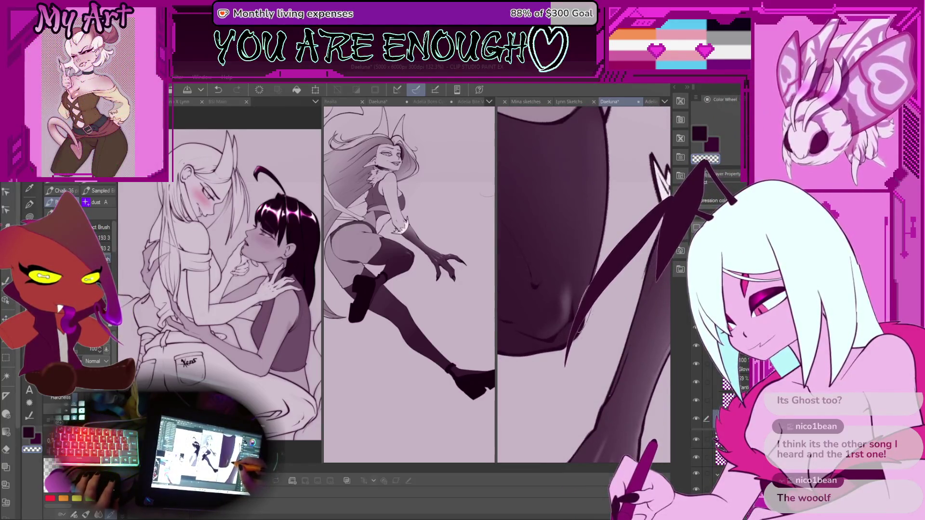
scroll(589, 275, down, 3)
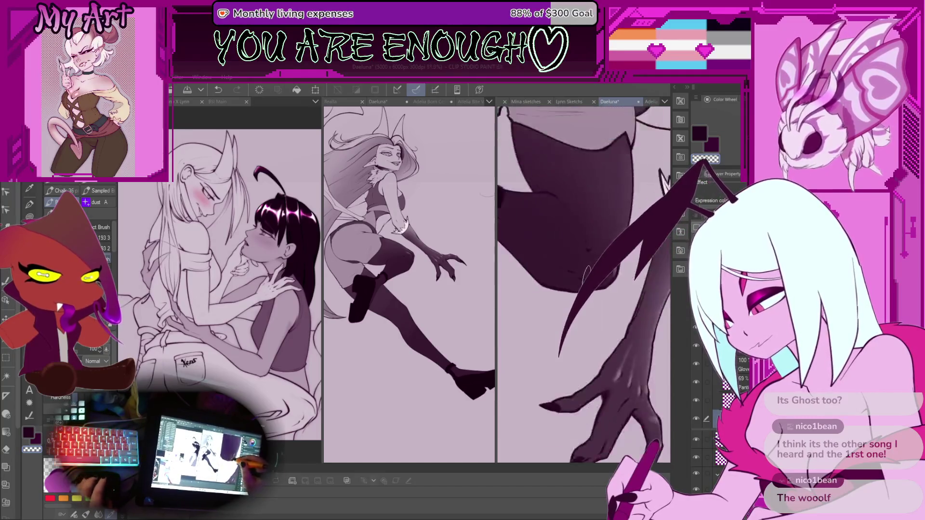
scroll(565, 251, up, 3)
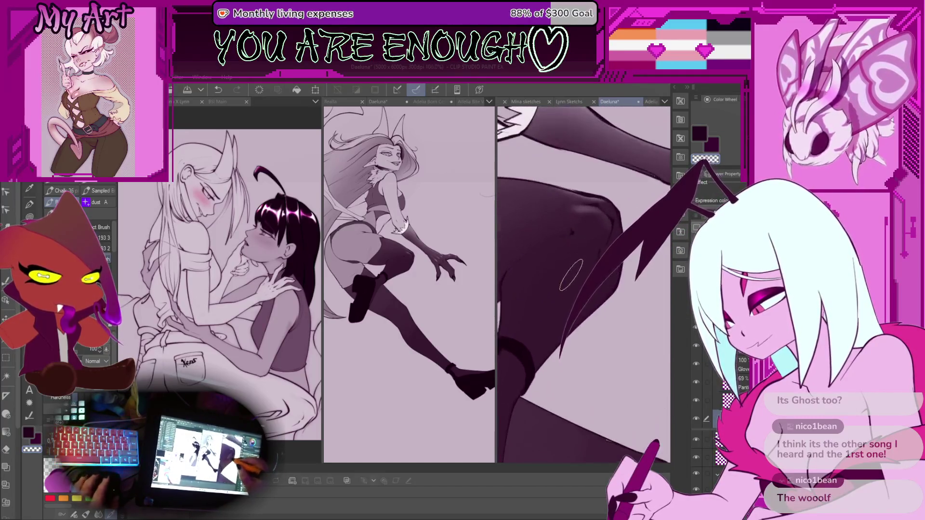
scroll(584, 284, down, 4)
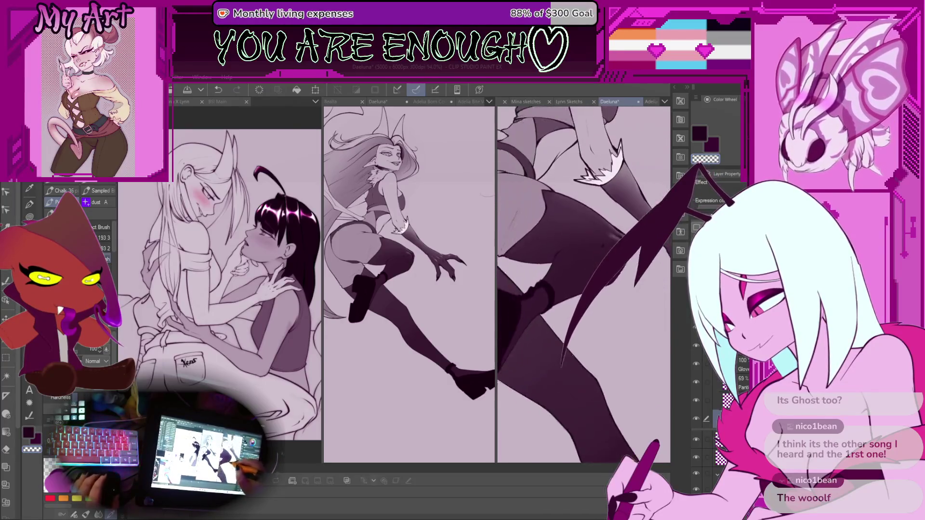
scroll(556, 309, up, 2)
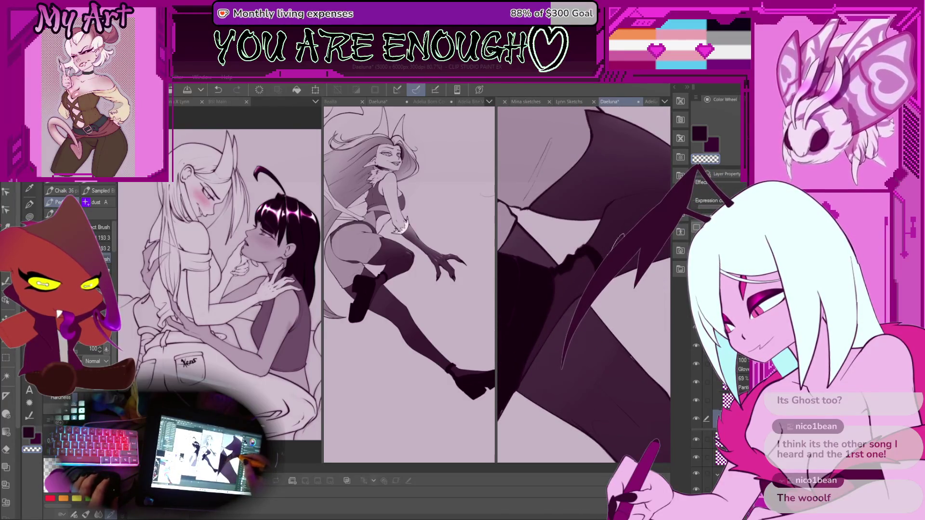
mouse_move(620, 238)
mouse_down()
mouse_move(568, 298)
mouse_move(566, 285)
mouse_up()
scroll(567, 298, down, 2)
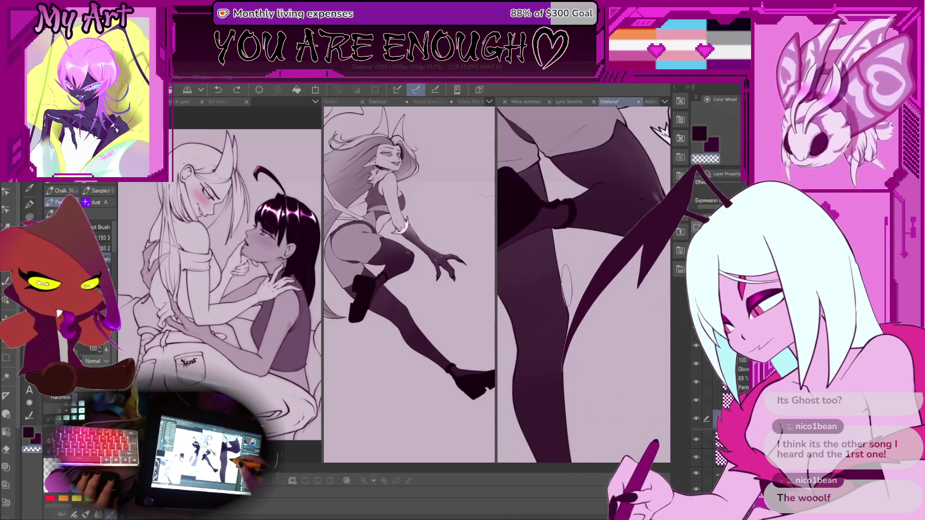
scroll(568, 311, up, 3)
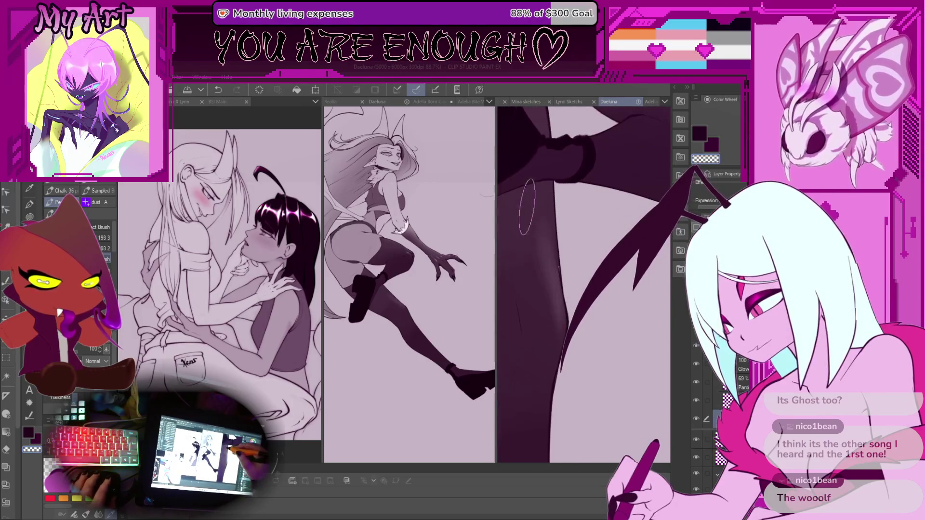
Frame the lower stocking, paint a faint gloss stroke along it, and rotate in to check the sheen
drag(559, 297, 587, 282)
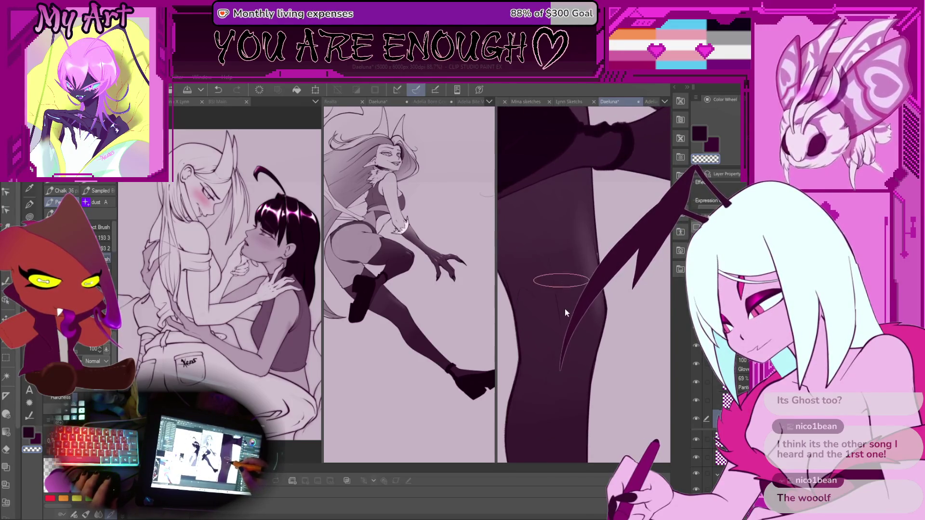
scroll(565, 311, up, 2)
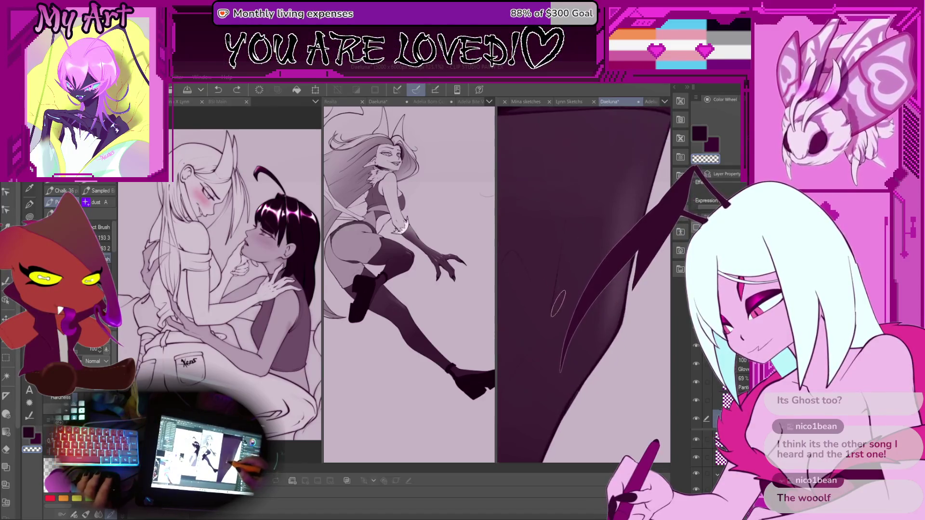
drag(558, 303, 537, 386)
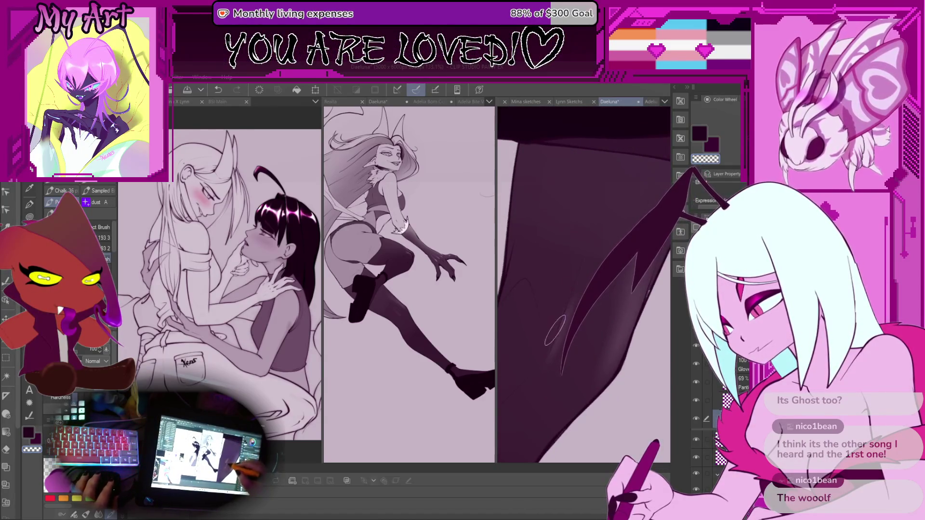
mouse_move(555, 330)
mouse_down()
mouse_move(544, 335)
mouse_move(586, 260)
mouse_up()
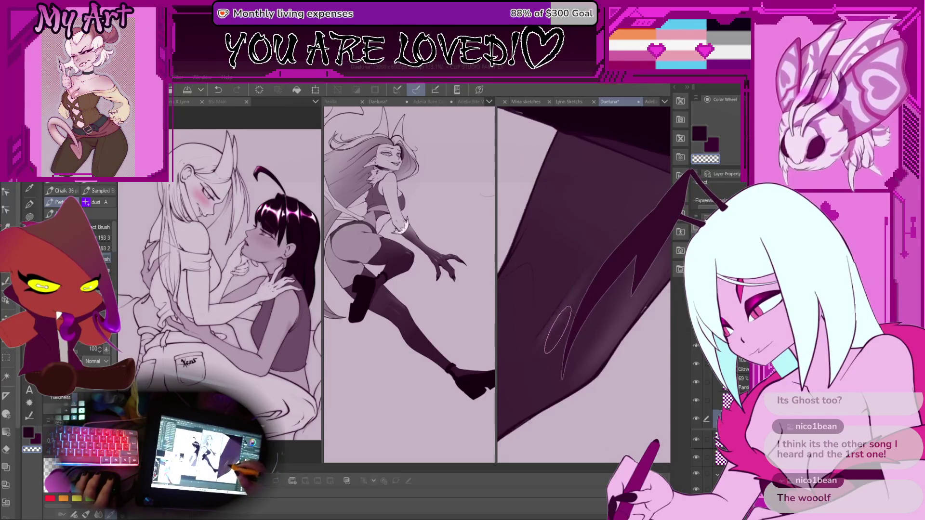
drag(554, 337, 585, 285)
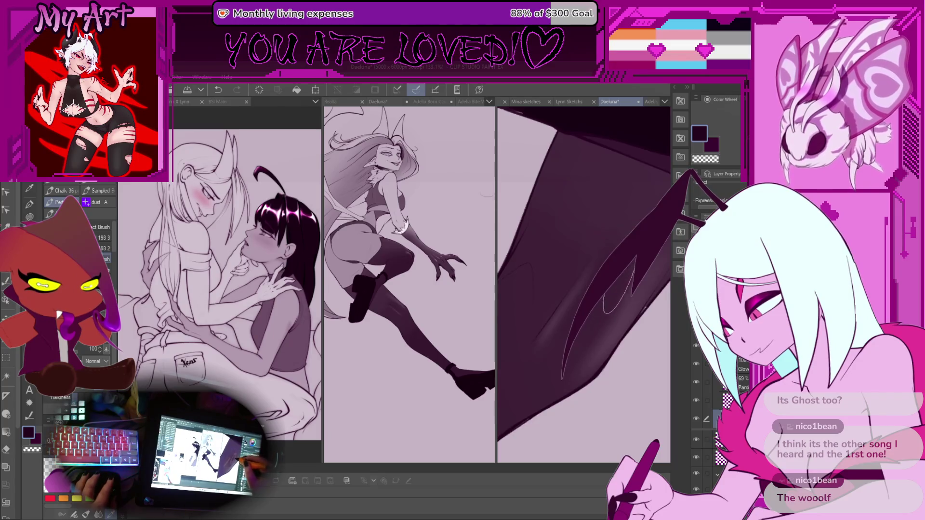
mouse_move(558, 337)
mouse_down()
mouse_move(611, 240)
mouse_move(586, 276)
mouse_up()
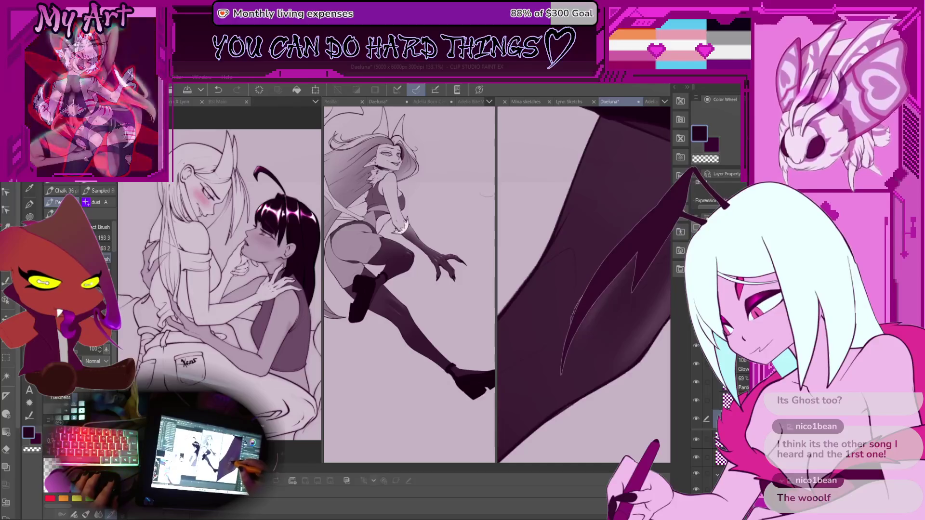
drag(614, 218, 562, 313)
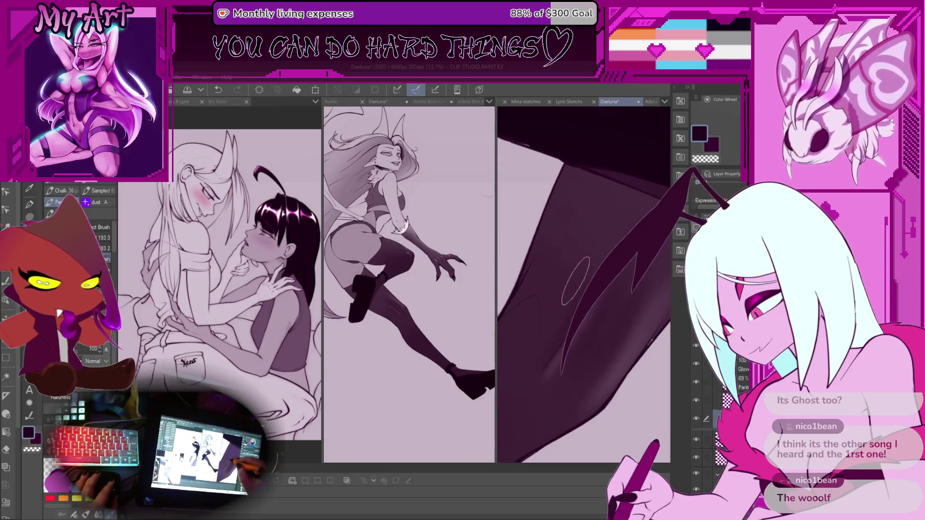
mouse_move(553, 282)
mouse_down()
mouse_move(574, 260)
mouse_move(598, 294)
mouse_up()
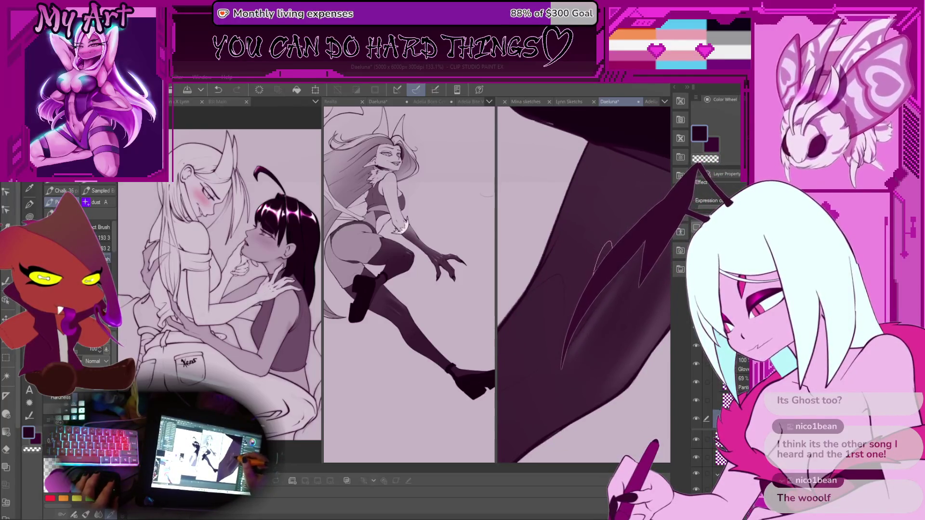
drag(603, 259, 586, 318)
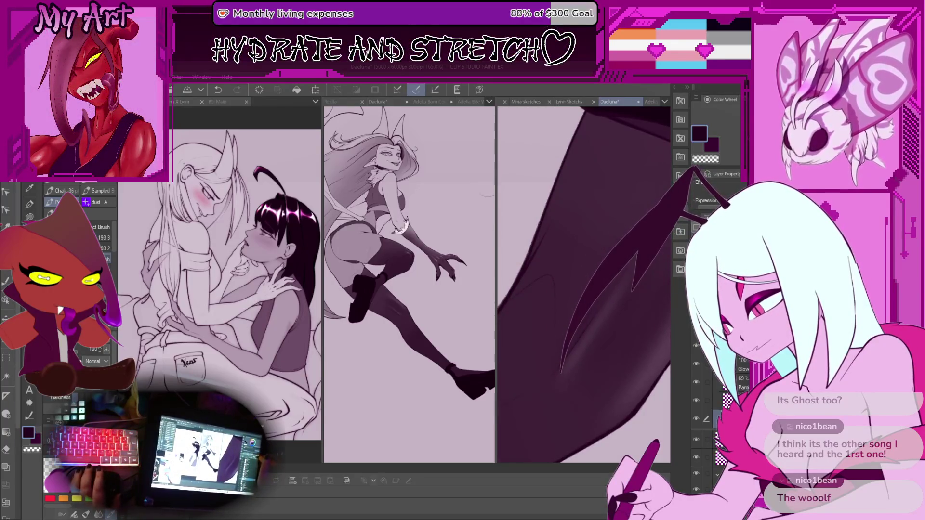
drag(562, 315, 571, 319)
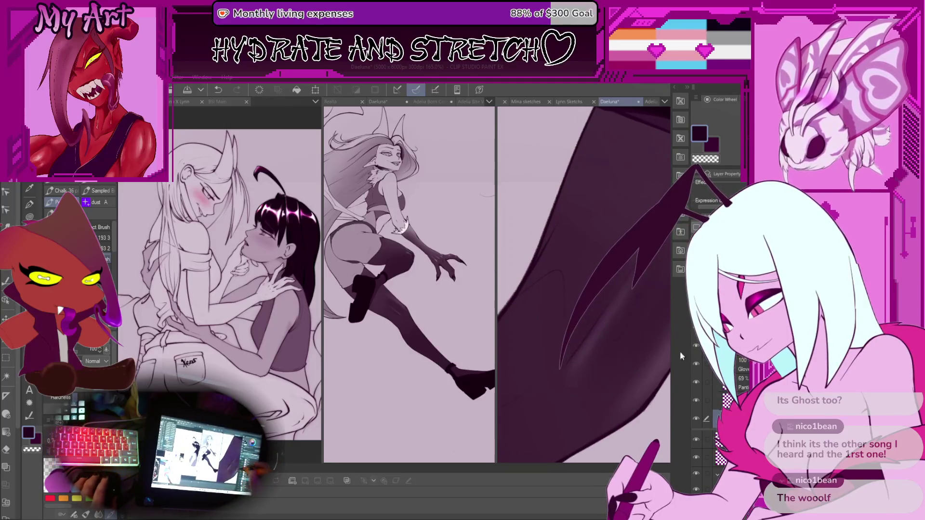
Select the whole dark stocking shape and frame its edge for shading
click(610, 323)
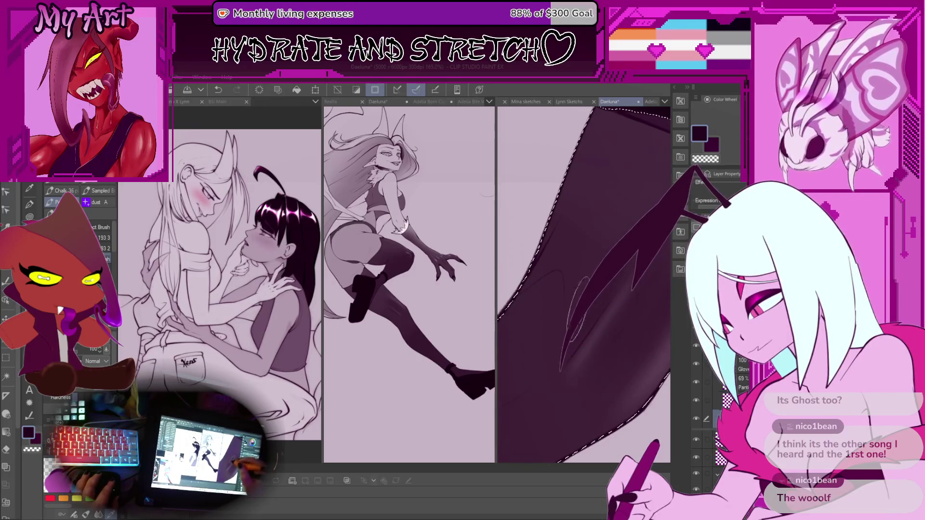
mouse_move(591, 284)
mouse_down()
mouse_move(551, 316)
mouse_move(576, 297)
mouse_up()
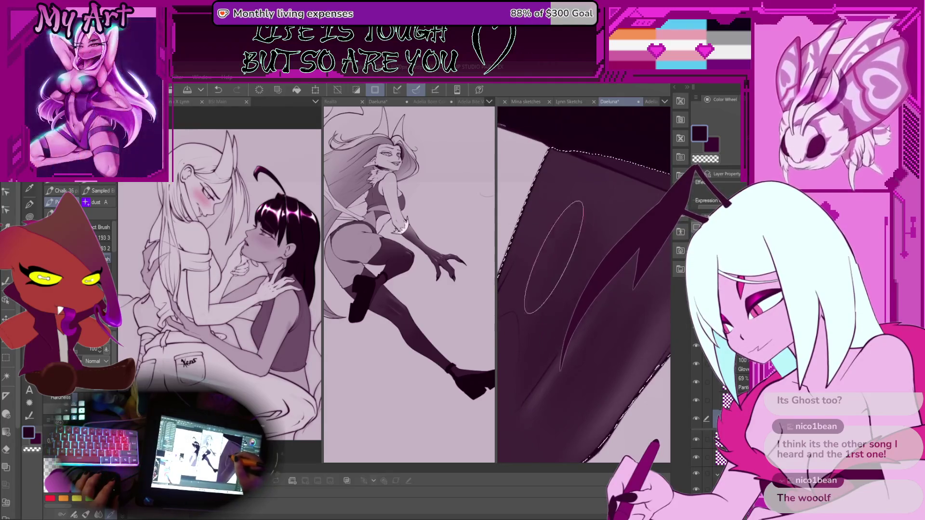
drag(547, 248, 565, 241)
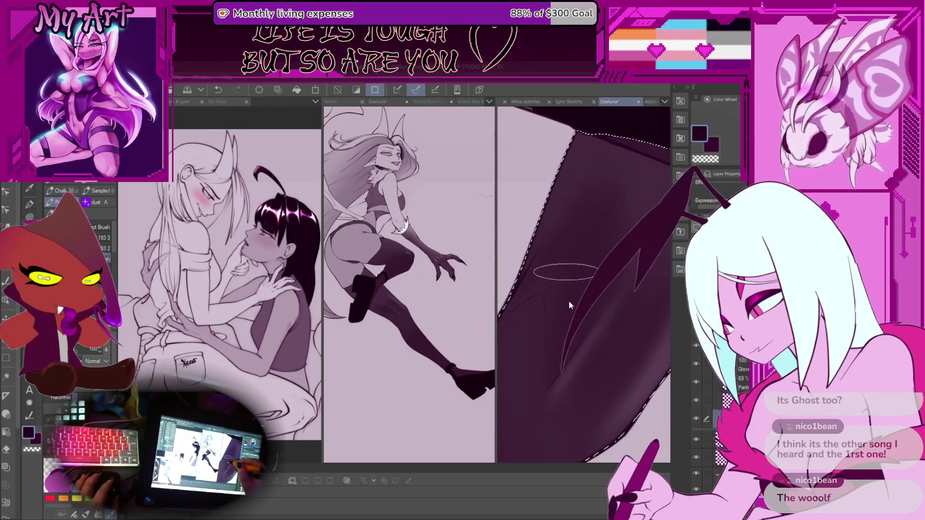
drag(568, 270, 585, 248)
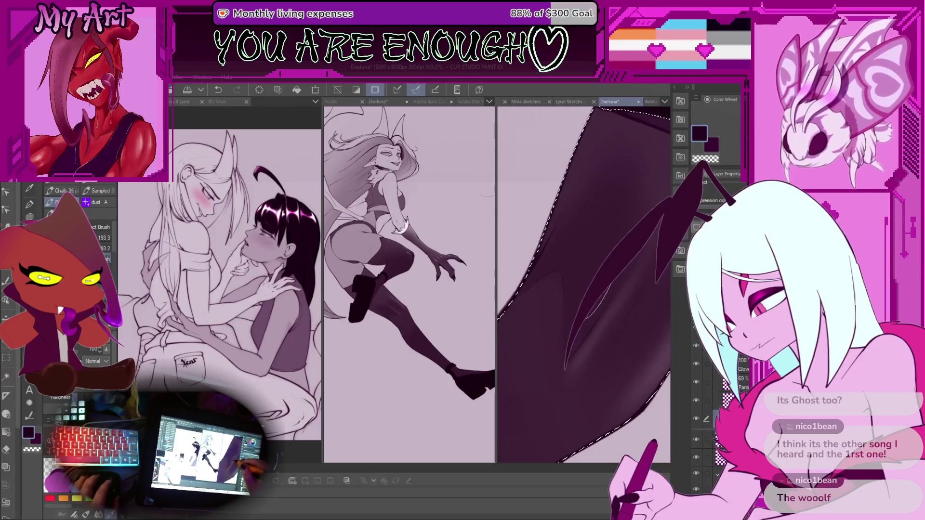
mouse_move(580, 254)
mouse_down()
mouse_move(568, 319)
mouse_move(574, 306)
mouse_up()
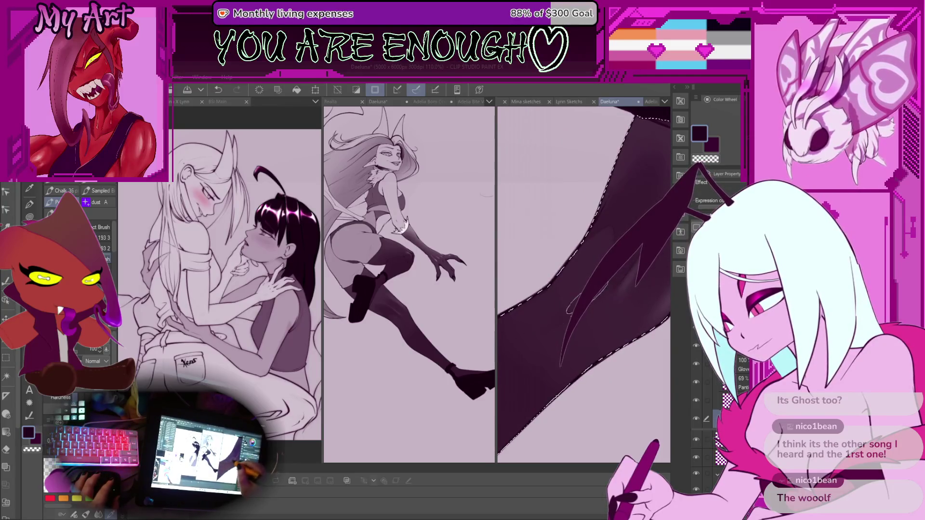
drag(620, 261, 601, 290)
scroll(608, 293, down, 3)
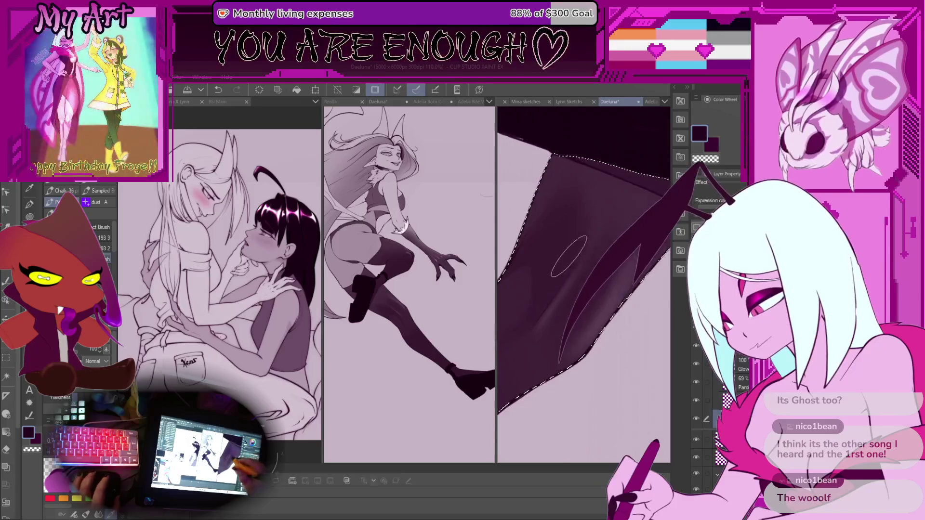
scroll(591, 260, up, 1)
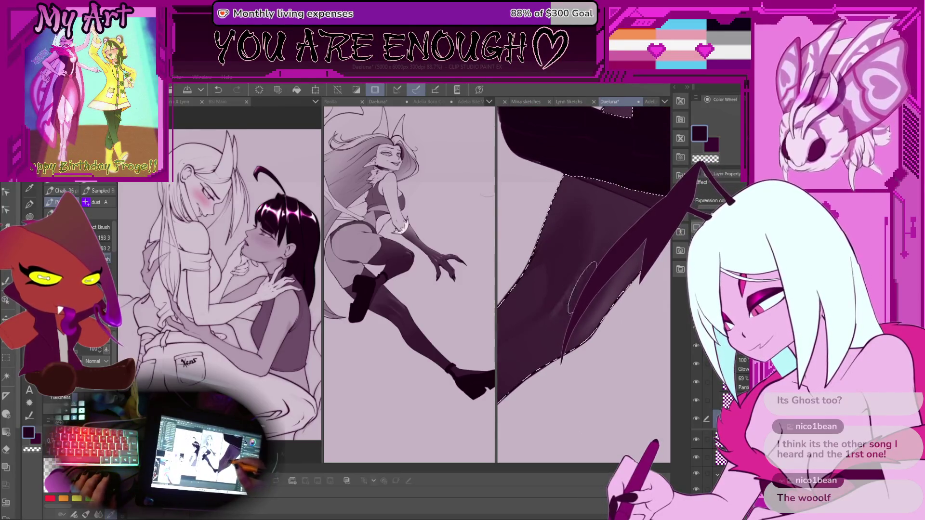
scroll(552, 309, up, 2)
Brush shading onto the stocking, undoing the strokes that don't work
drag(552, 311, 571, 288)
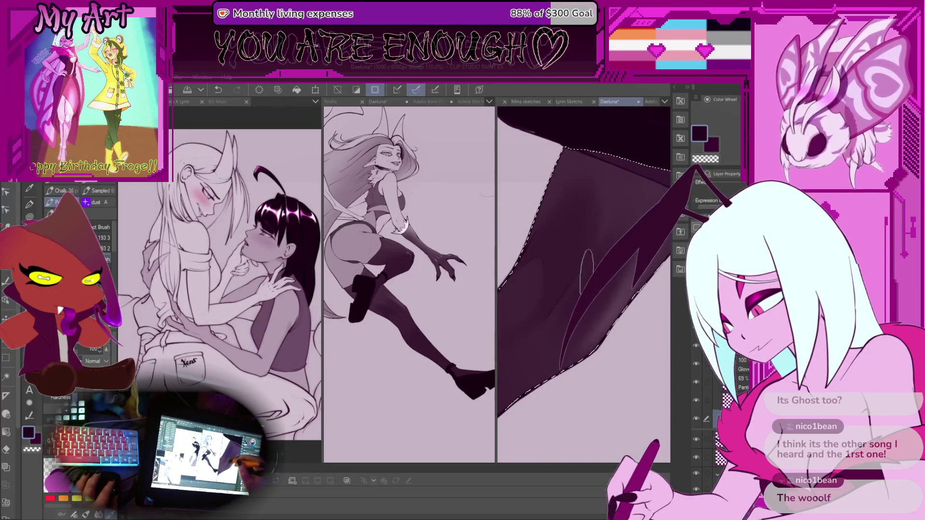
drag(599, 248, 573, 279)
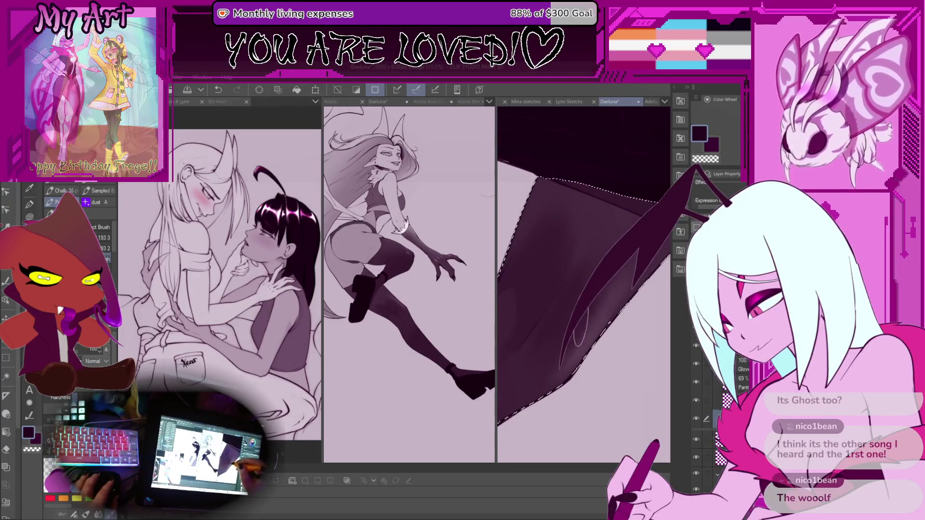
key(ctrl+z)
drag(557, 315, 592, 333)
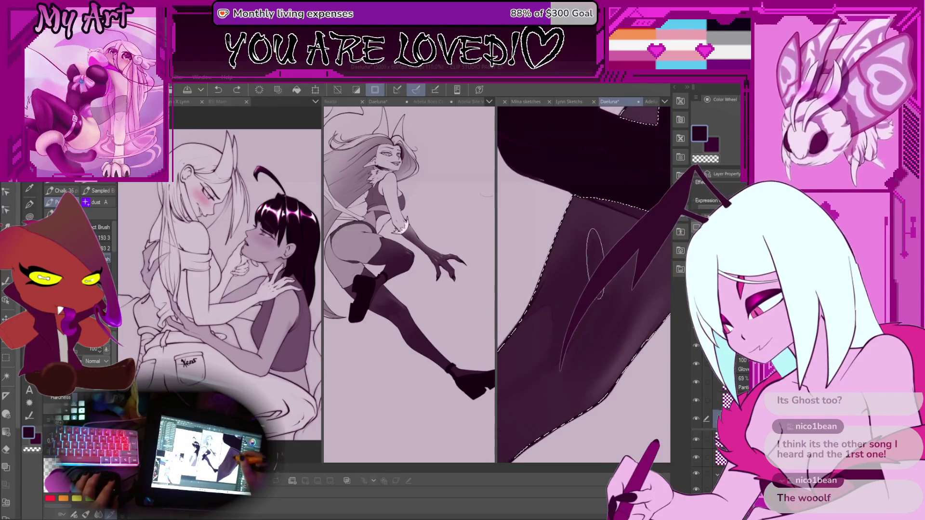
drag(574, 250, 560, 284)
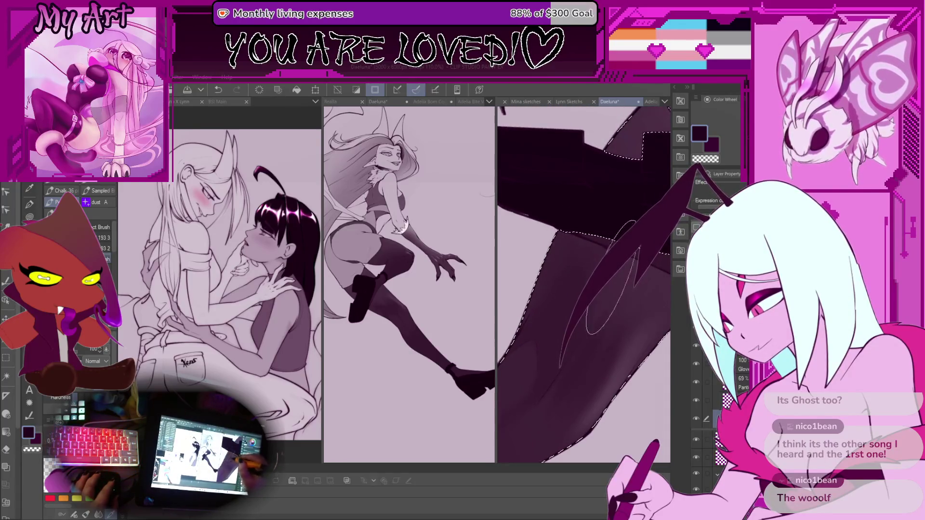
drag(607, 286, 573, 253)
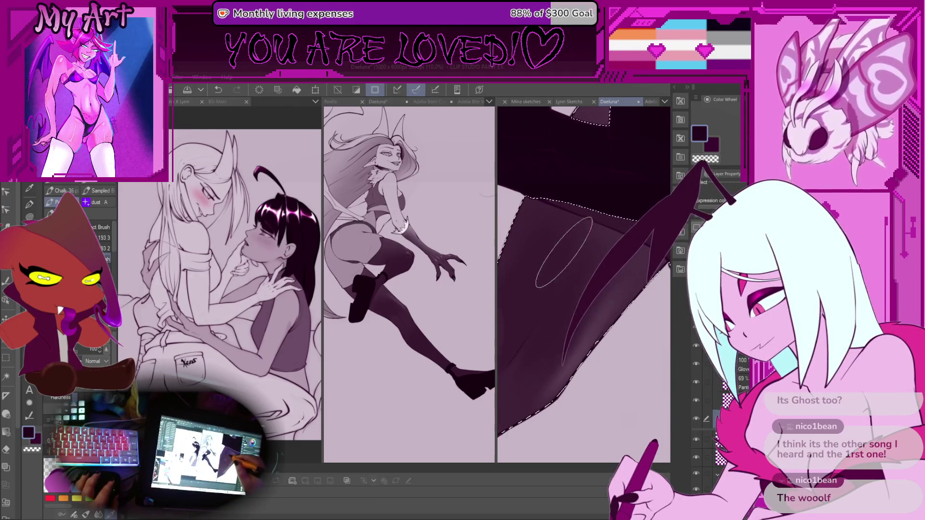
scroll(564, 241, up, 2)
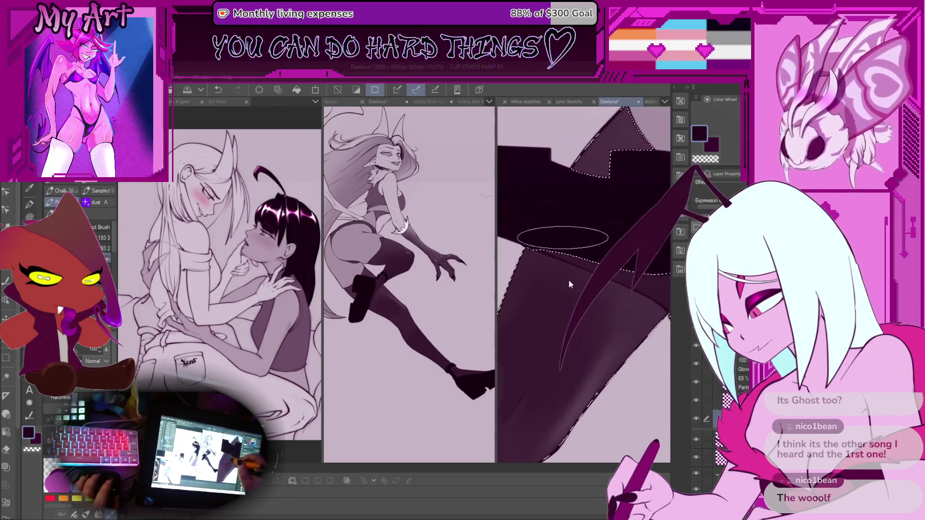
scroll(570, 285, down, 3)
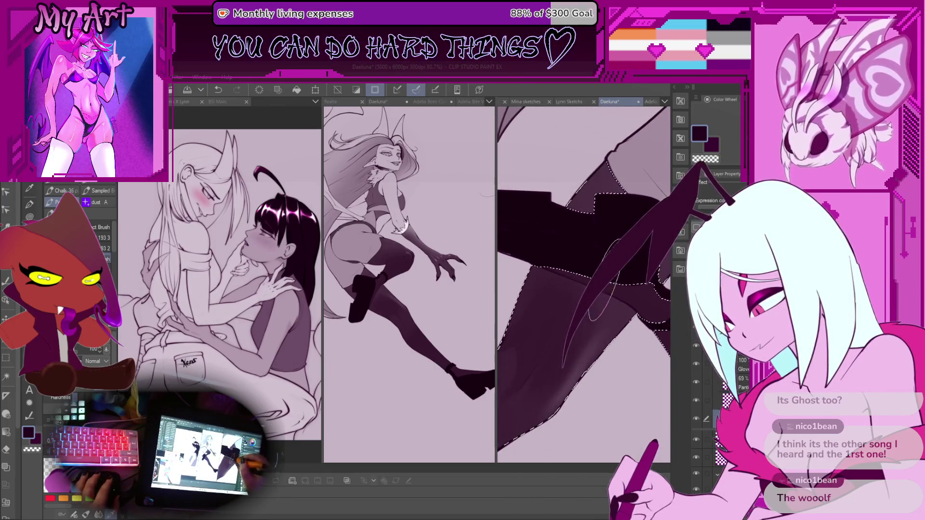
key(ctrl+z)
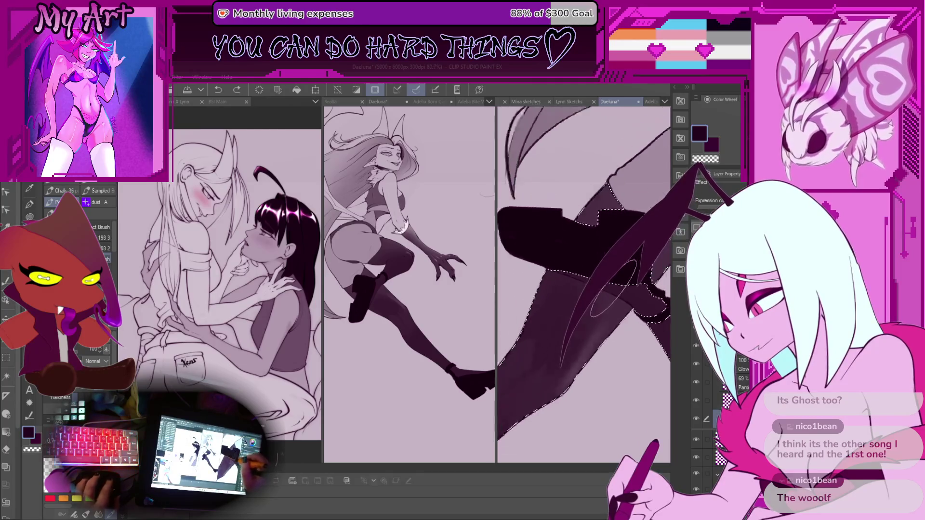
Switch to the soft airbrush and spray soft shading inside the stocking down toward the boot
scroll(583, 284, down, 2)
scroll(606, 312, down, 2)
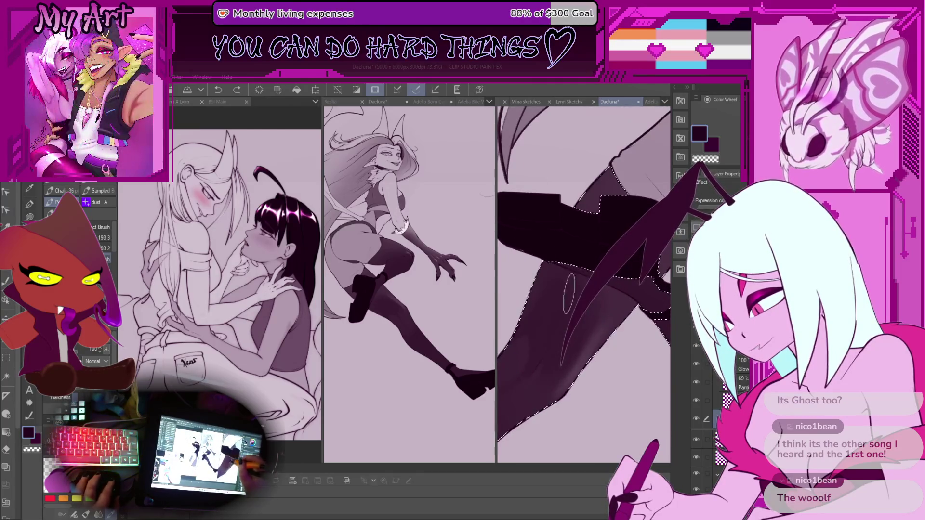
scroll(568, 282, up, 2)
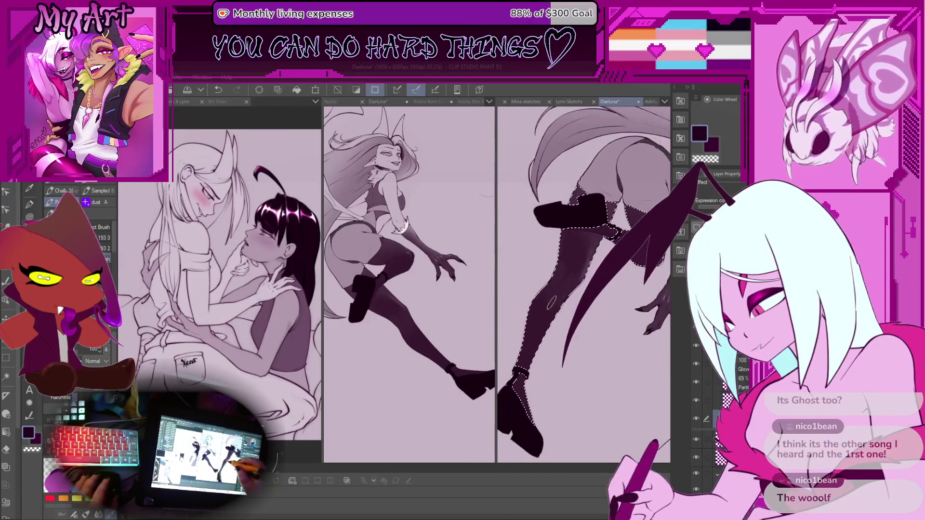
scroll(569, 284, up, 1)
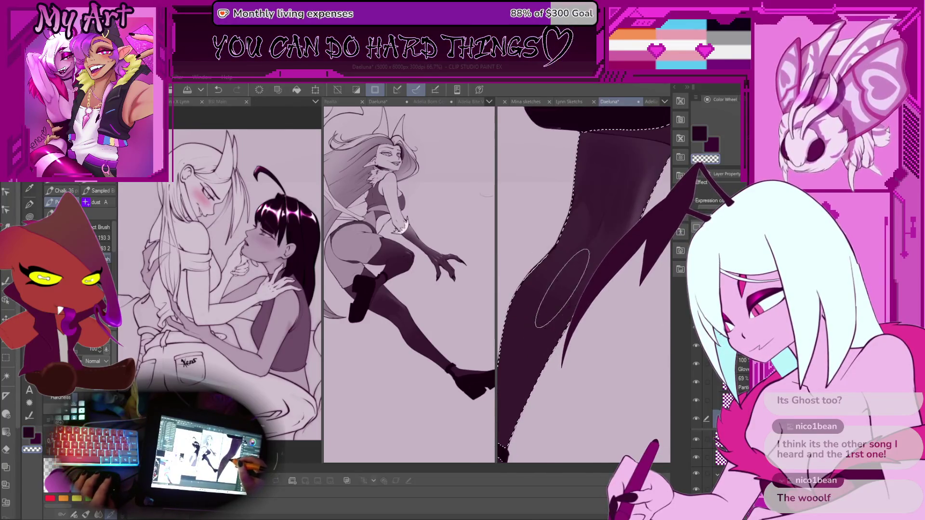
drag(574, 304, 573, 283)
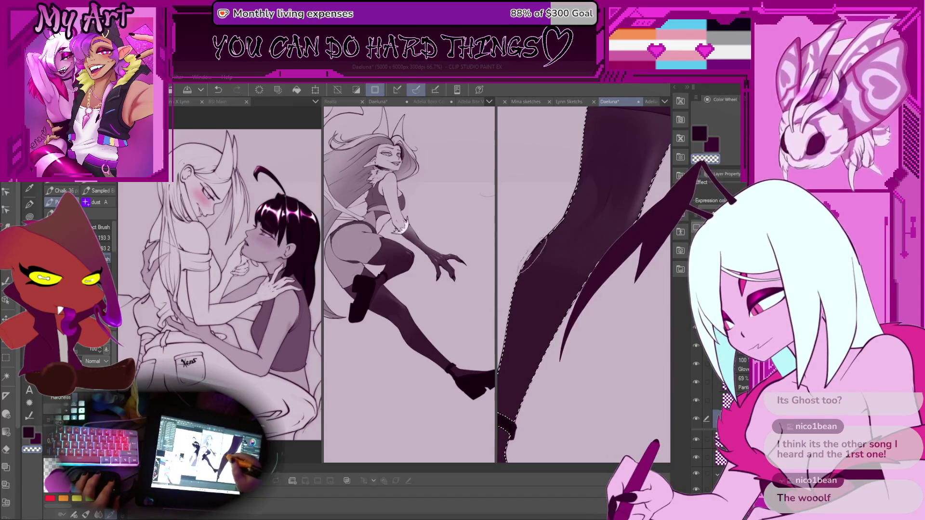
scroll(573, 267, down, 2)
scroll(570, 267, up, 1)
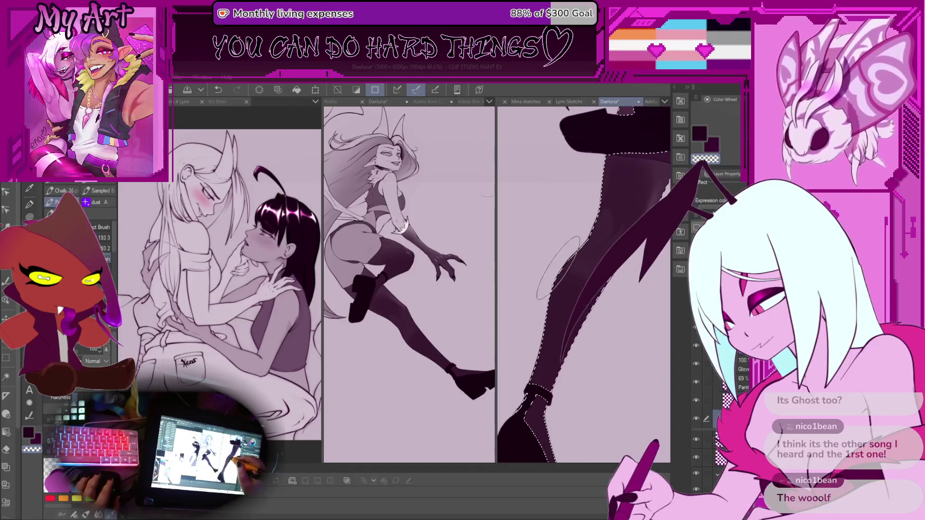
key(b)
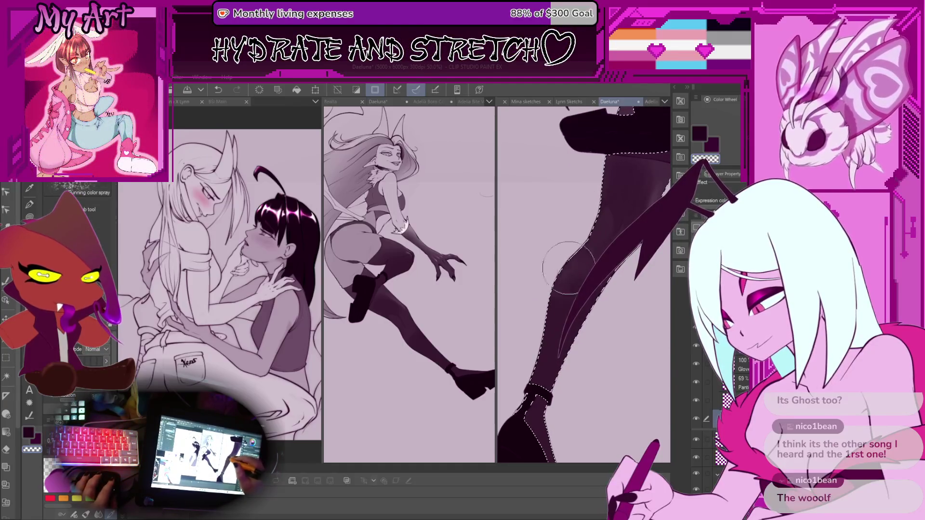
drag(662, 199, 622, 219)
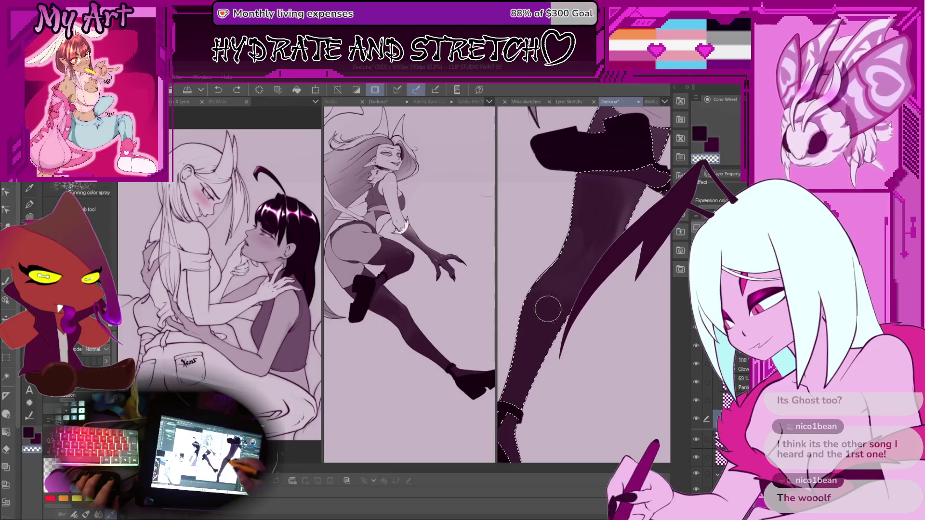
drag(543, 306, 527, 337)
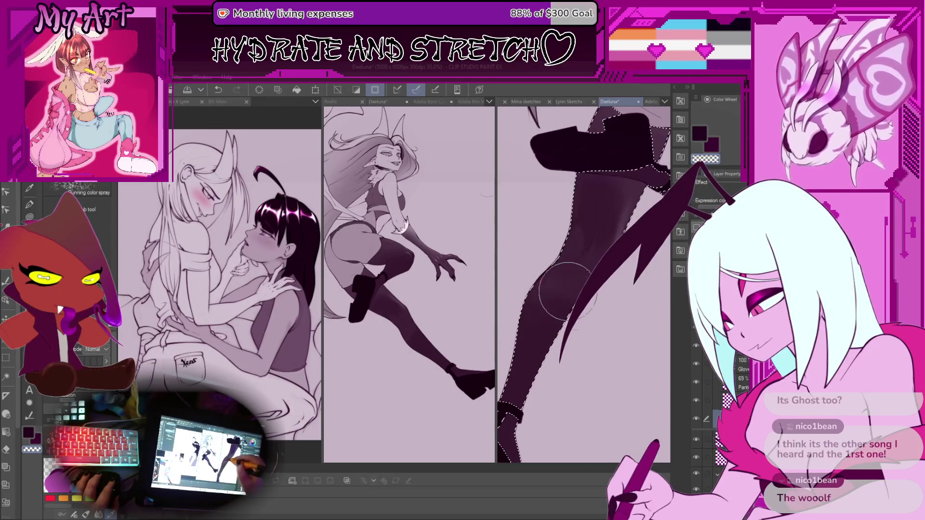
mouse_move(568, 292)
mouse_down()
mouse_move(599, 355)
mouse_move(534, 322)
mouse_up()
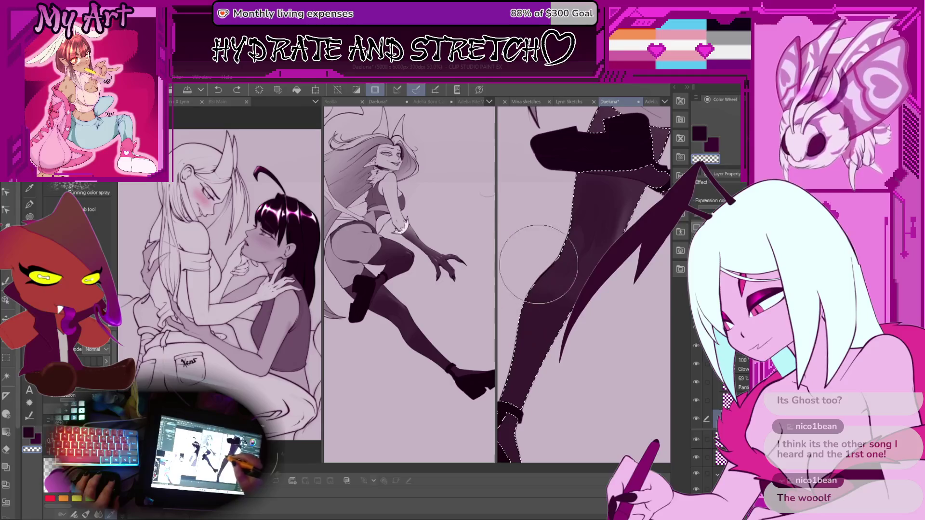
mouse_move(538, 264)
mouse_down()
mouse_move(559, 294)
mouse_move(545, 328)
mouse_up()
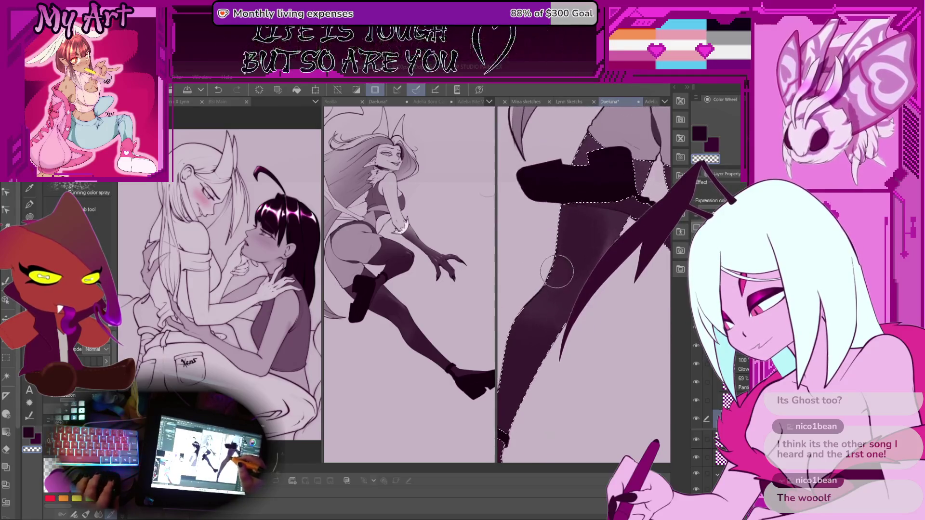
Replace the last airbrush stroke with new shading on the stocking and clear the leg selection
scroll(557, 272, down, 2)
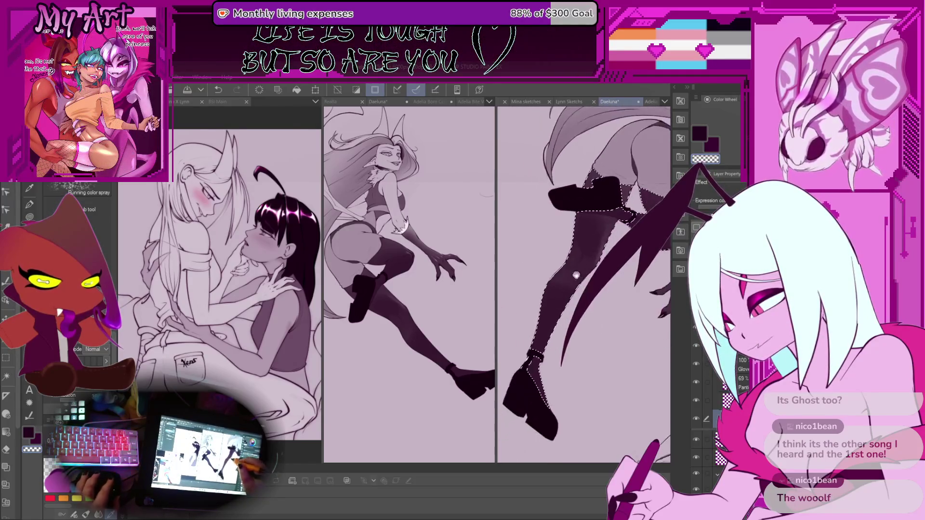
scroll(576, 275, down, 2)
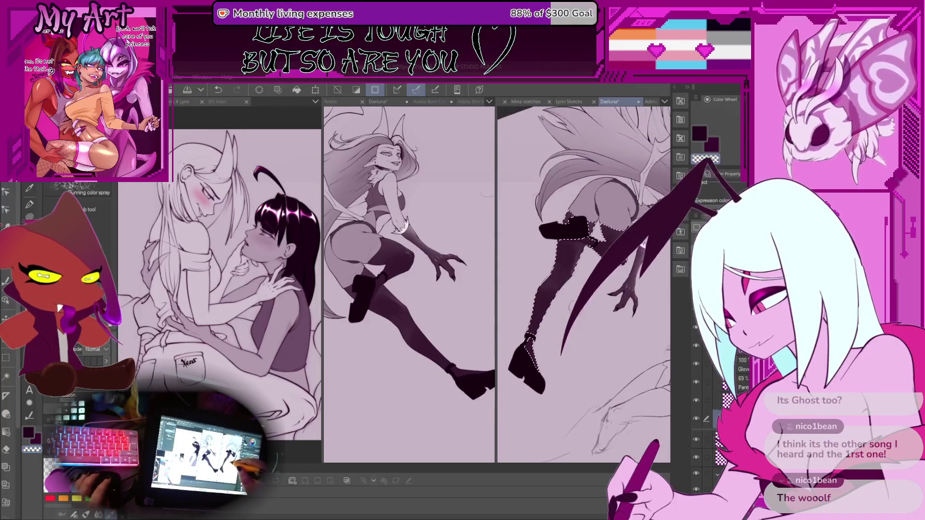
scroll(567, 274, up, 4)
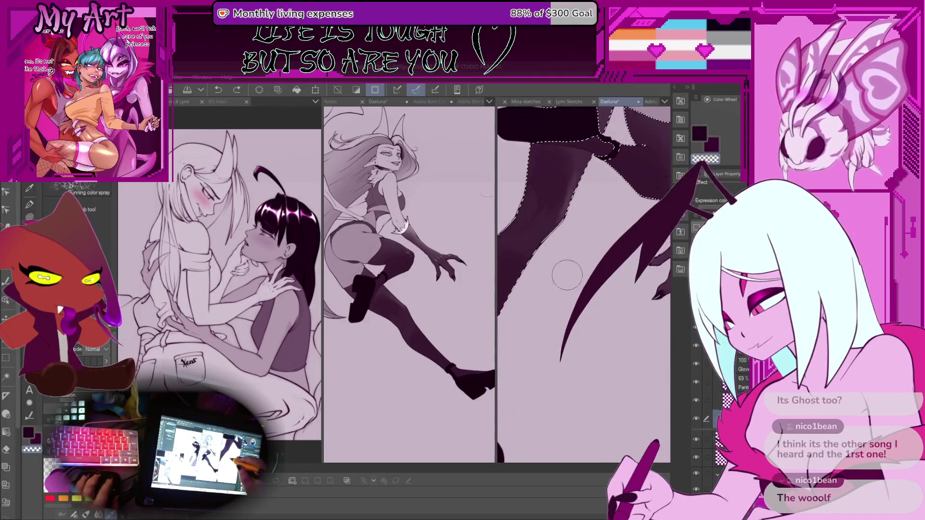
scroll(568, 274, down, 3)
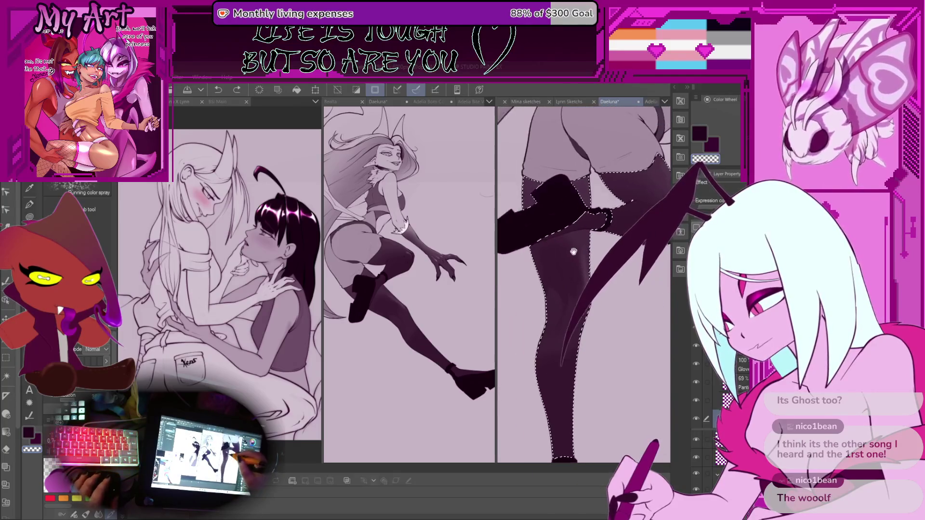
scroll(574, 251, up, 1)
scroll(578, 233, up, 1)
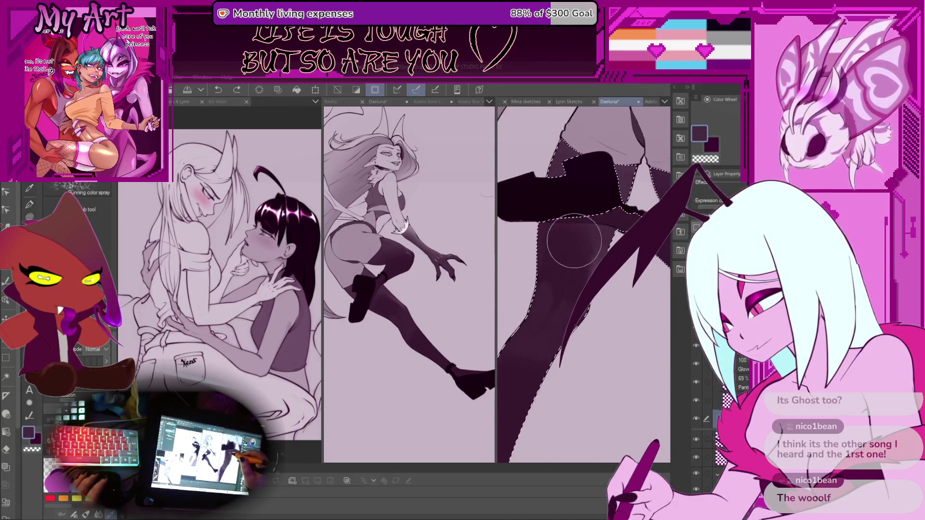
key(ctrl+z)
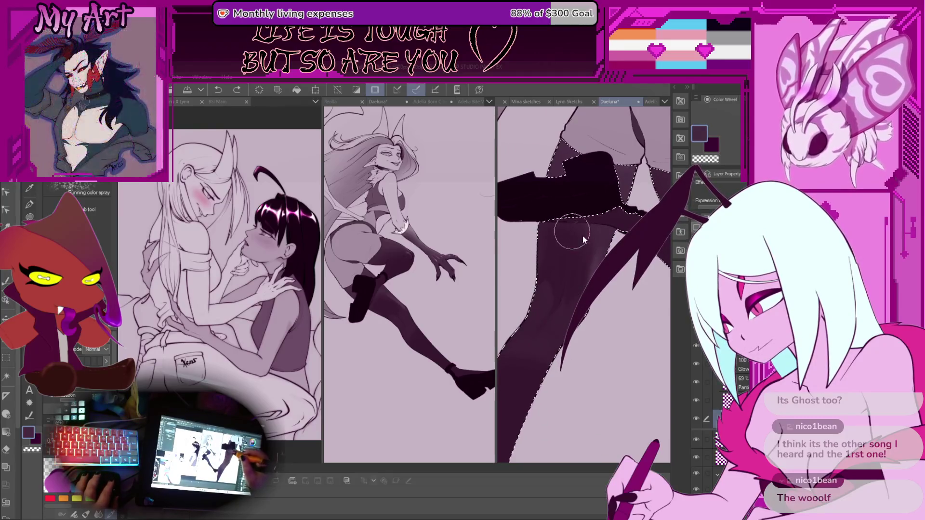
drag(568, 212, 551, 226)
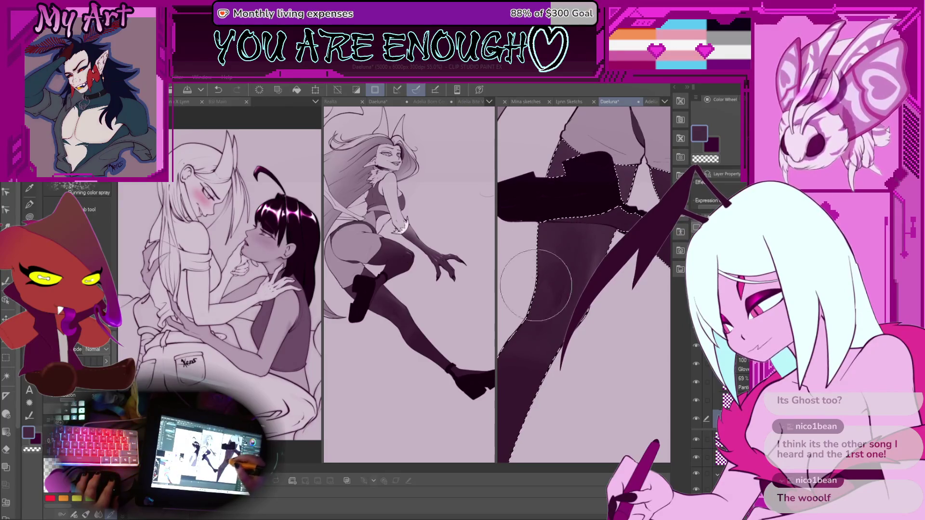
key(ctrl+d)
scroll(603, 299, down, 5)
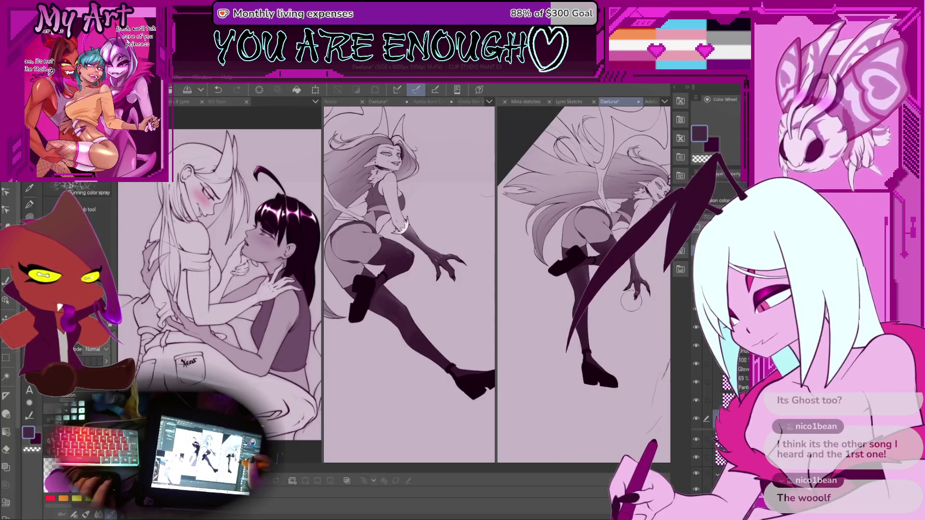
Reset the canvas rotation to upright and save the Daeluna drawing with Ctrl+S
key(ctrl+@)
scroll(586, 250, up, 3)
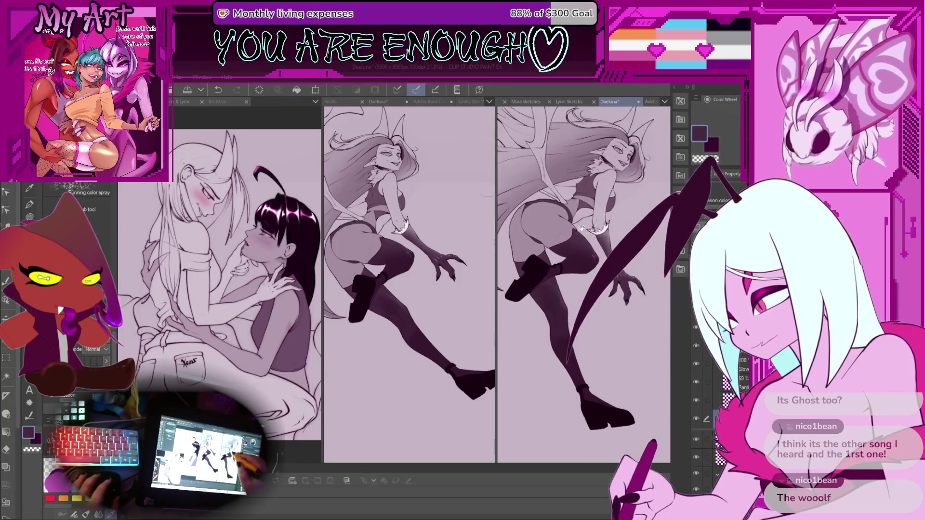
scroll(566, 255, down, 2)
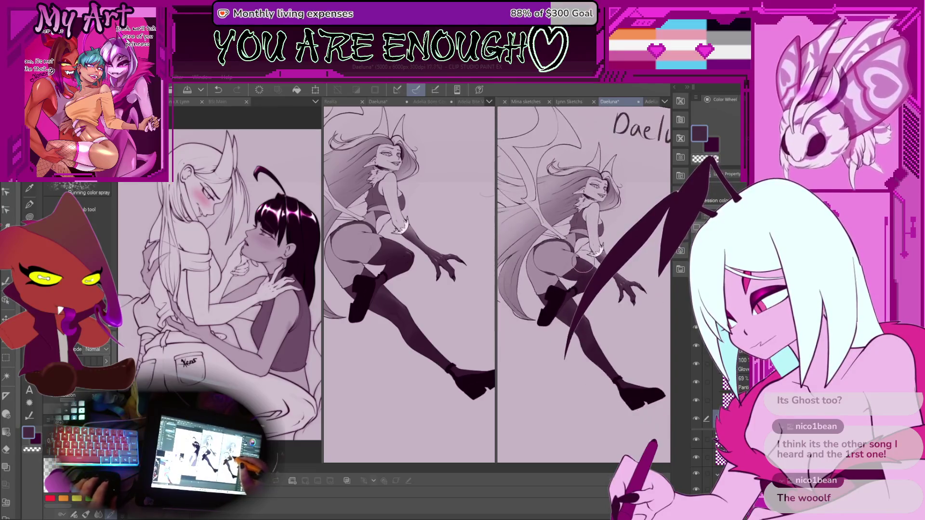
key(ctrl+s)
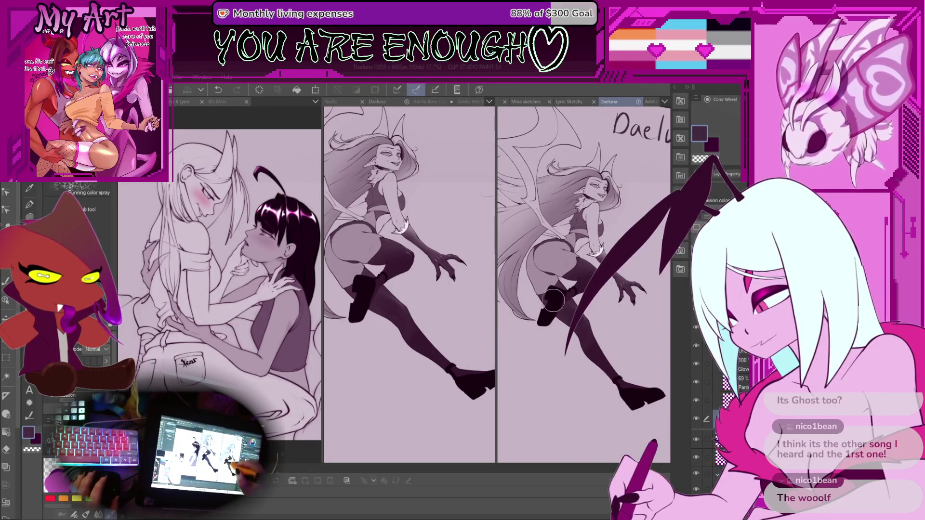
scroll(554, 300, down, 3)
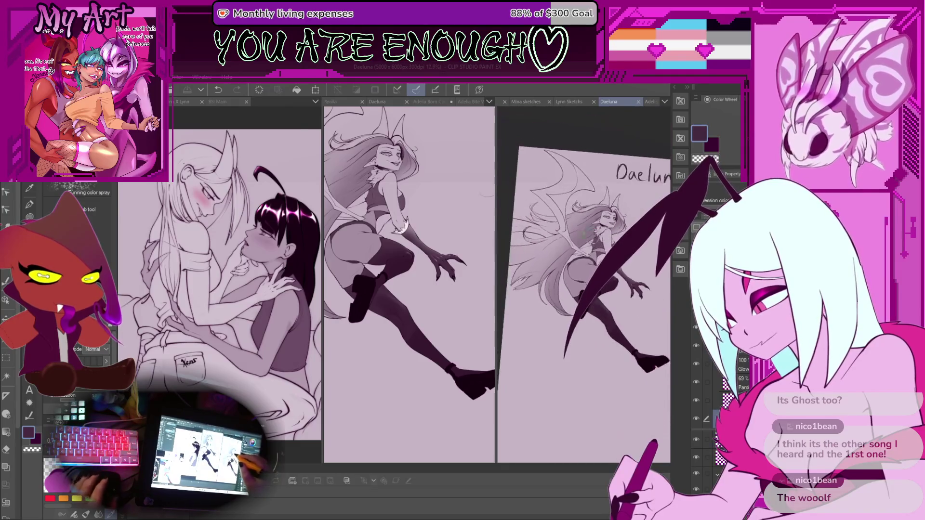
scroll(572, 260, up, 4)
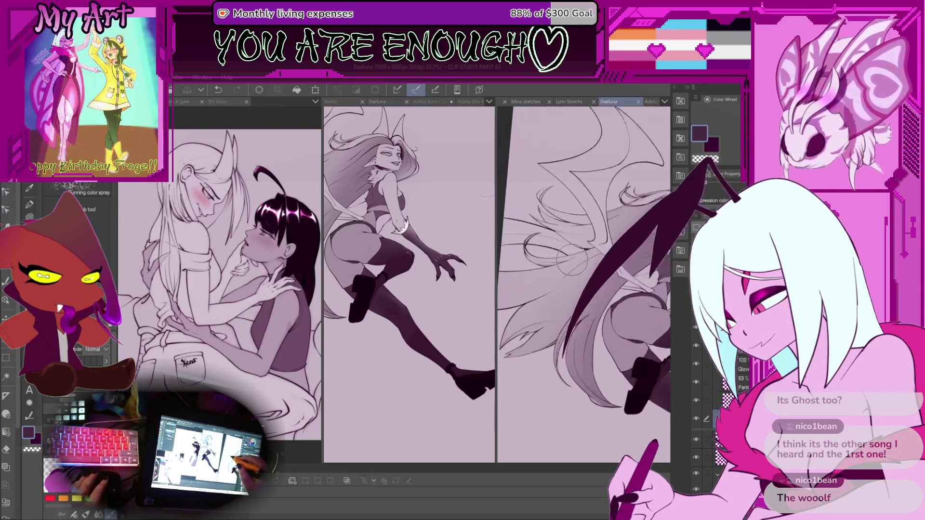
scroll(572, 260, down, 3)
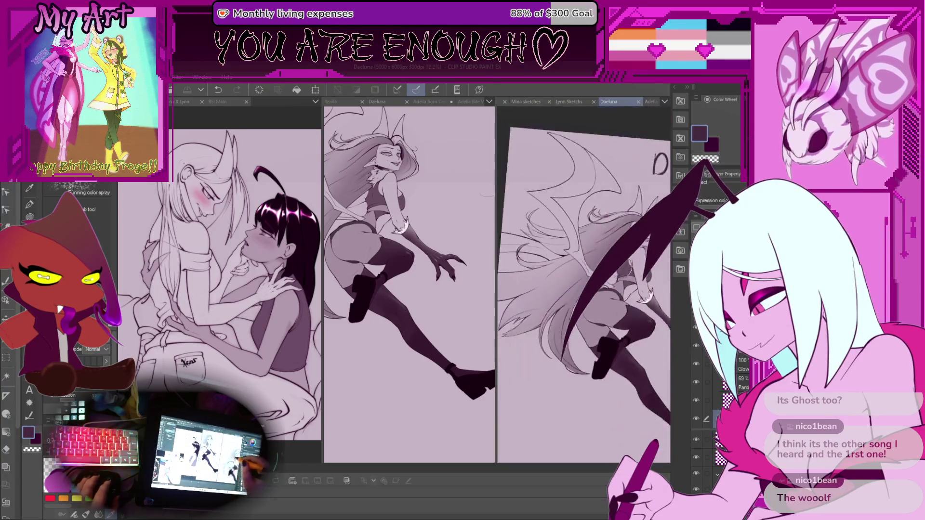
scroll(583, 290, up, 2)
Frame the figure, briefly delete and restore the line art, then select the Shirt layer
drag(640, 331, 638, 337)
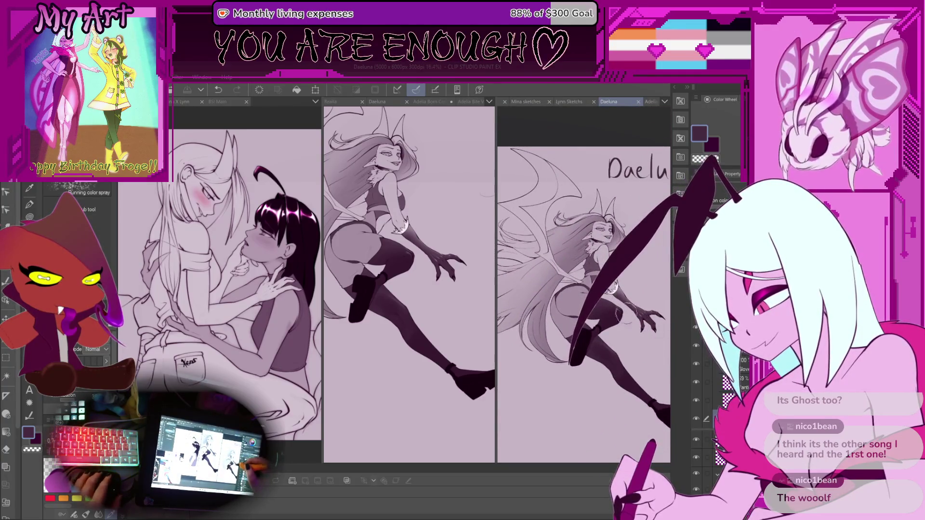
drag(636, 242, 627, 217)
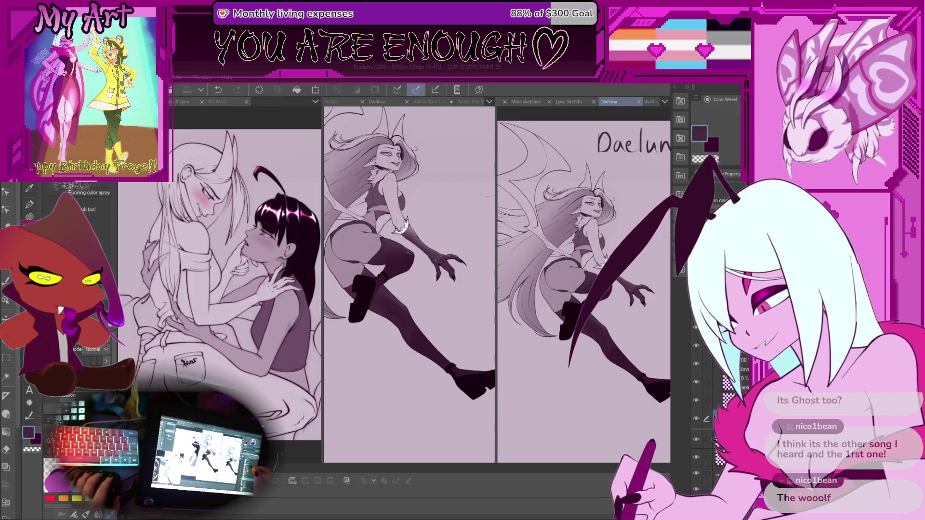
key(Delete)
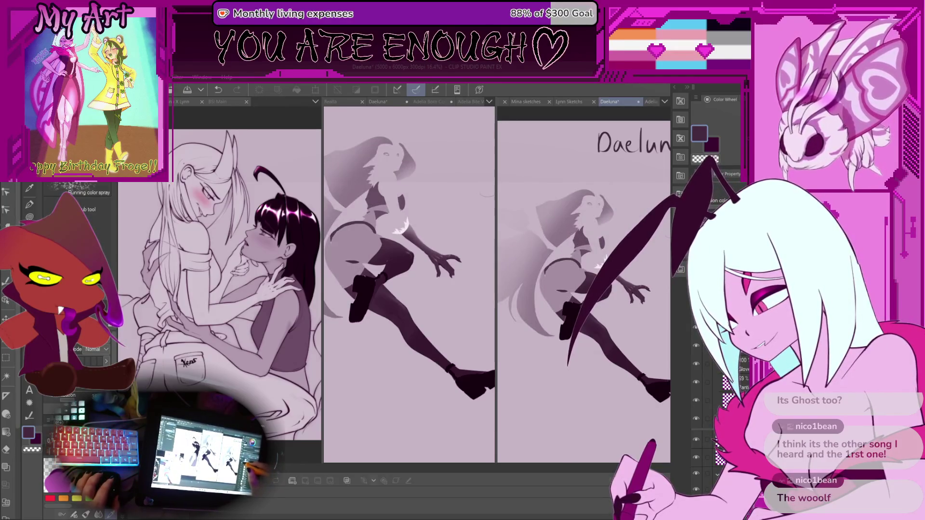
key(ctrl+z)
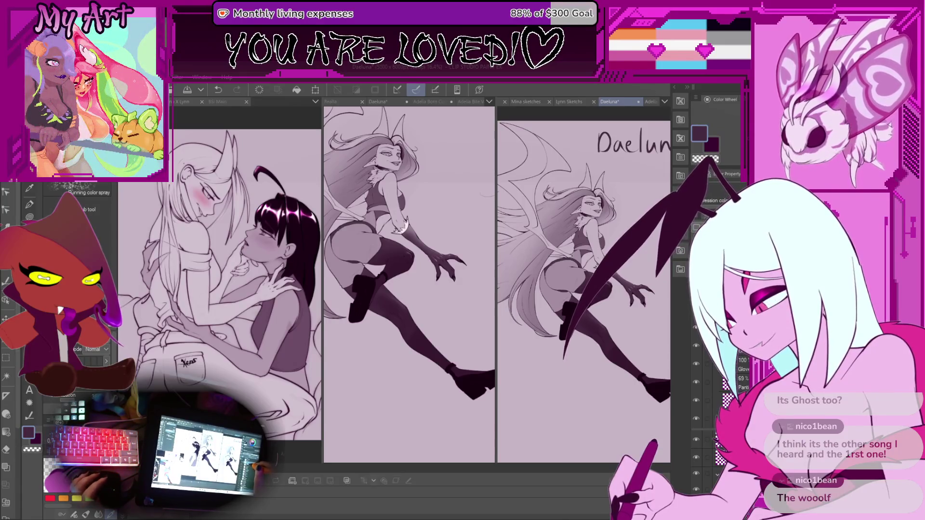
scroll(742, 376, up, 1)
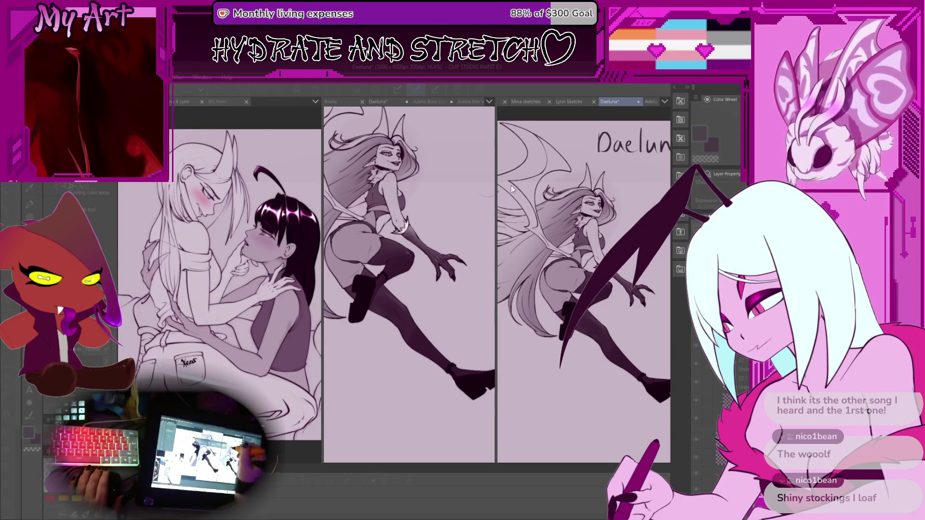
scroll(583, 241, down, 1)
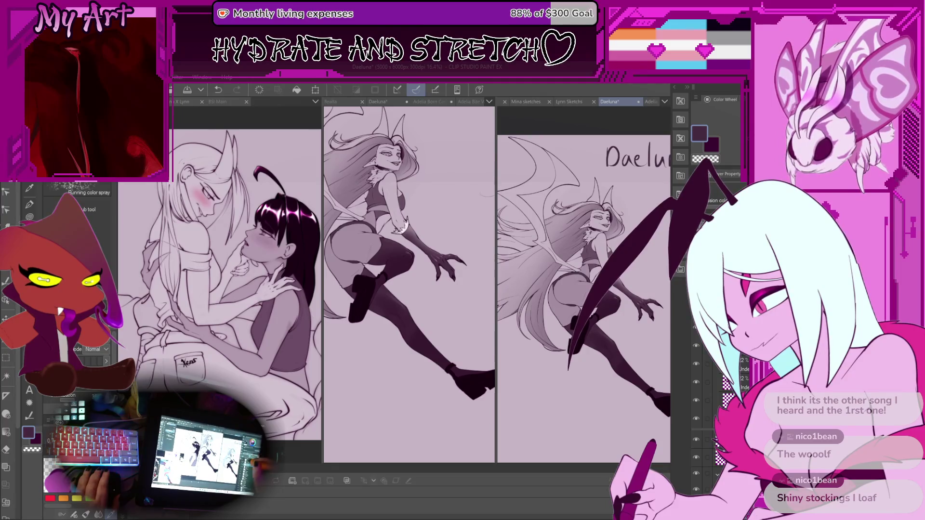
scroll(593, 217, up, 2)
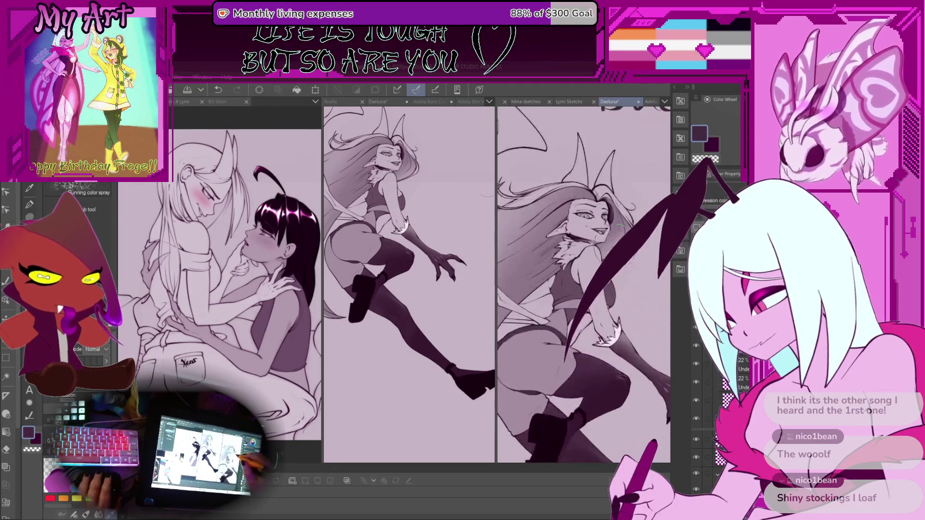
scroll(620, 223, up, 3)
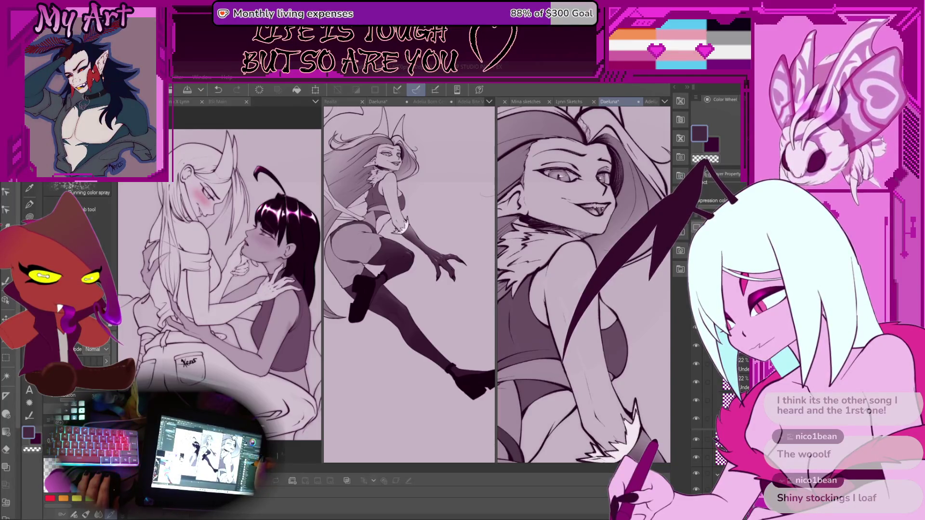
scroll(584, 285, down, 3)
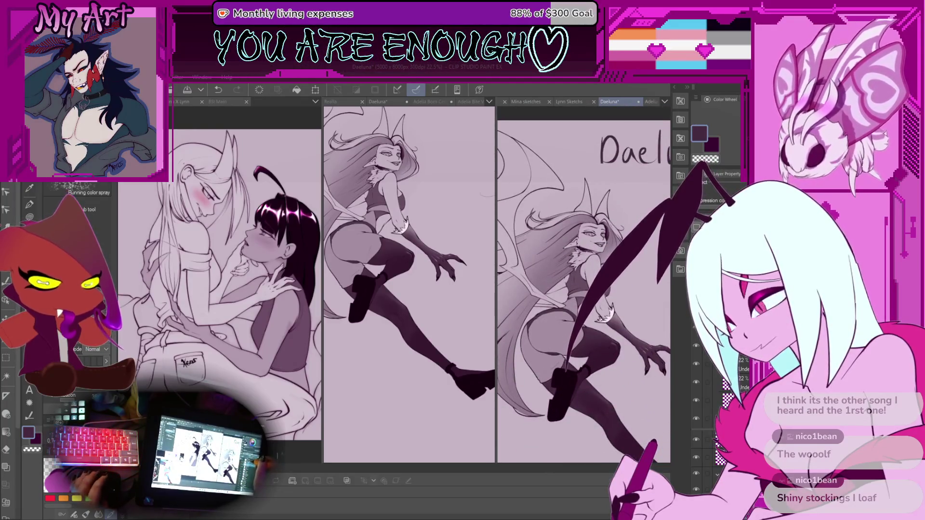
click(742, 365)
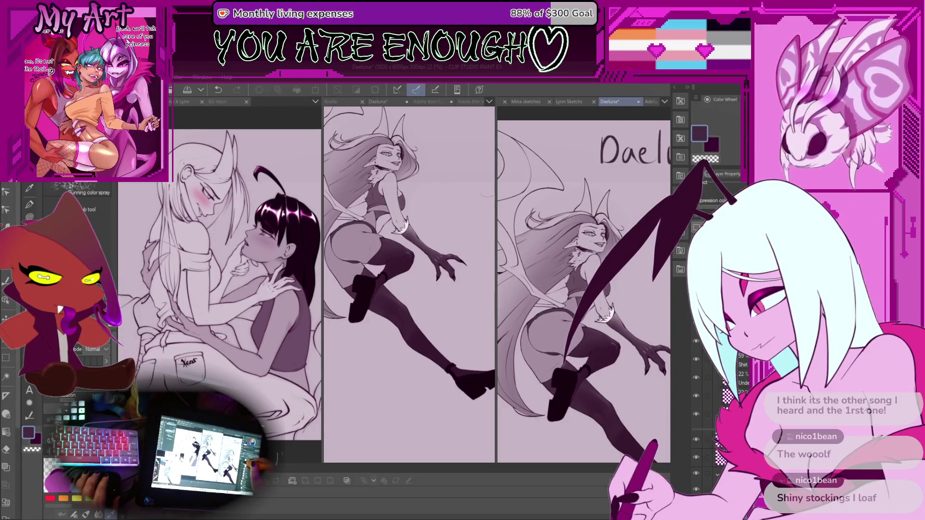
scroll(583, 290, down, 3)
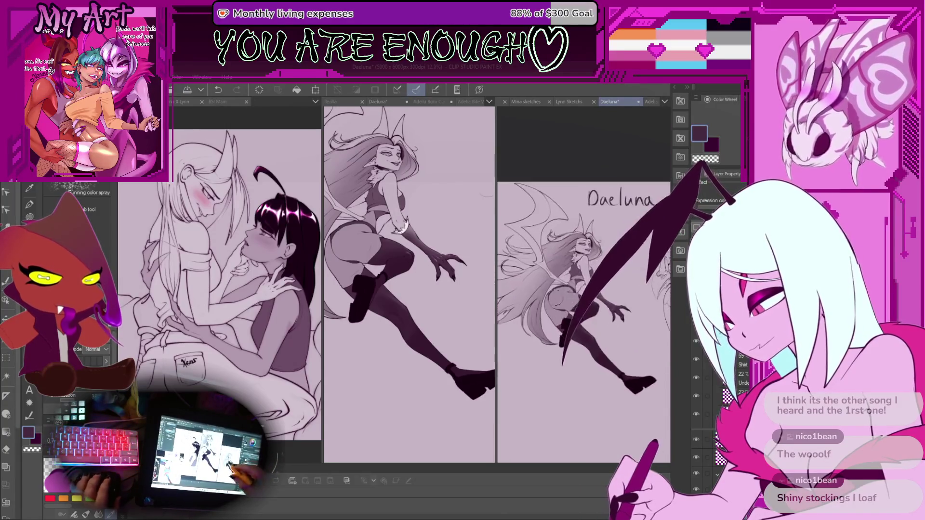
Zoom out to the whole page and switch to the G-Pen sub-tool
scroll(583, 290, down, 2)
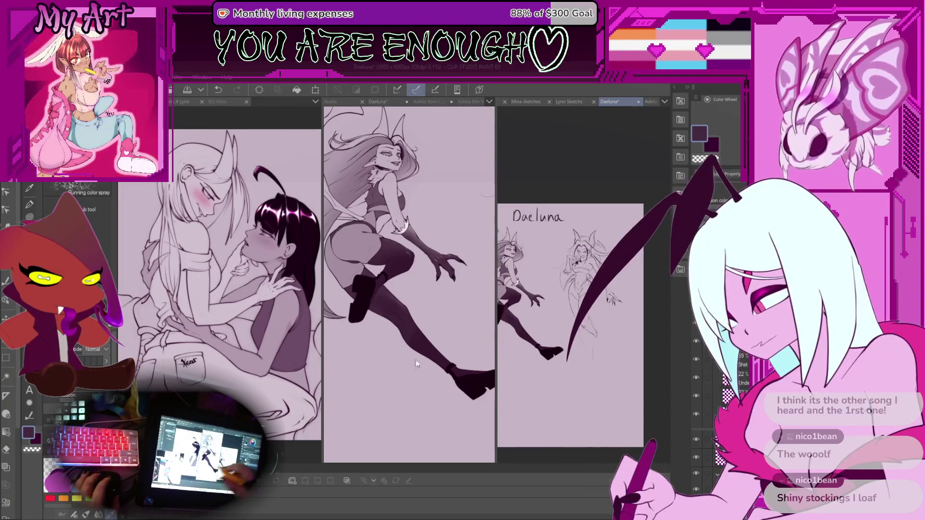
scroll(387, 354, down, 3)
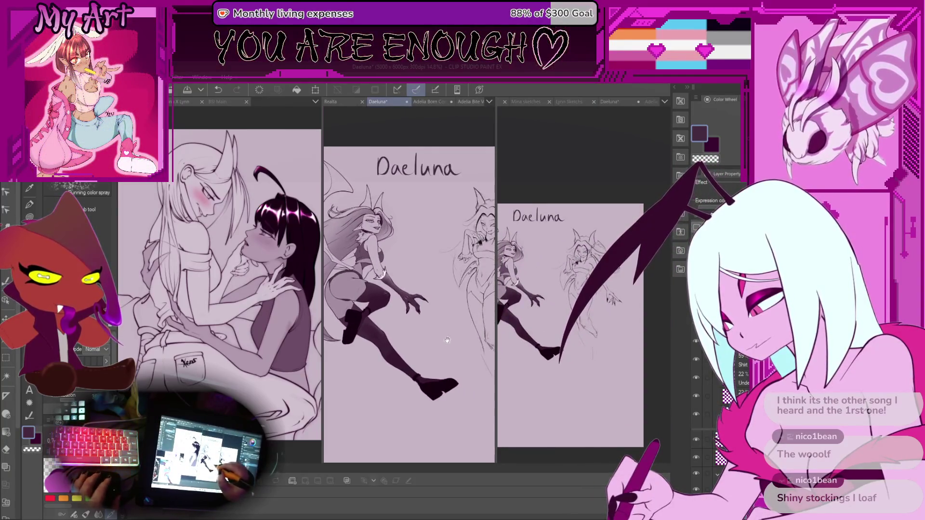
scroll(433, 324, down, 2)
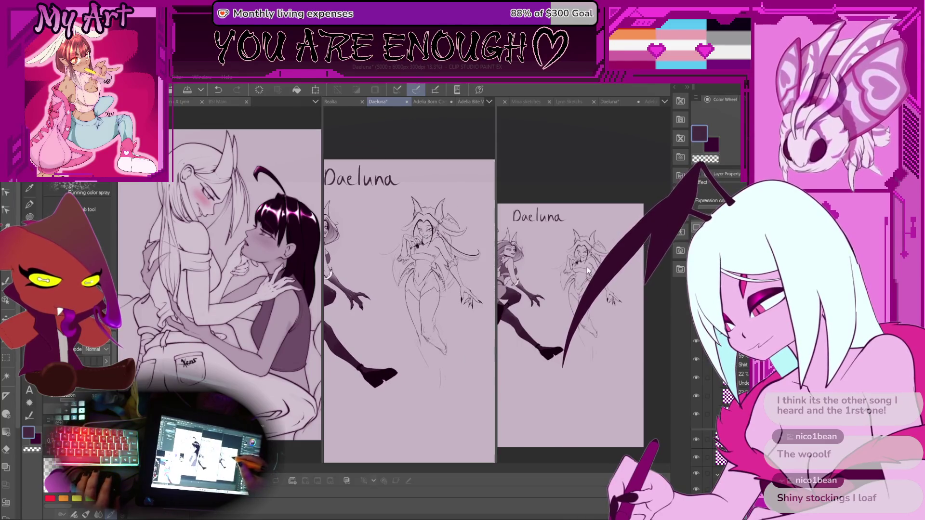
scroll(588, 272, up, 3)
key(p)
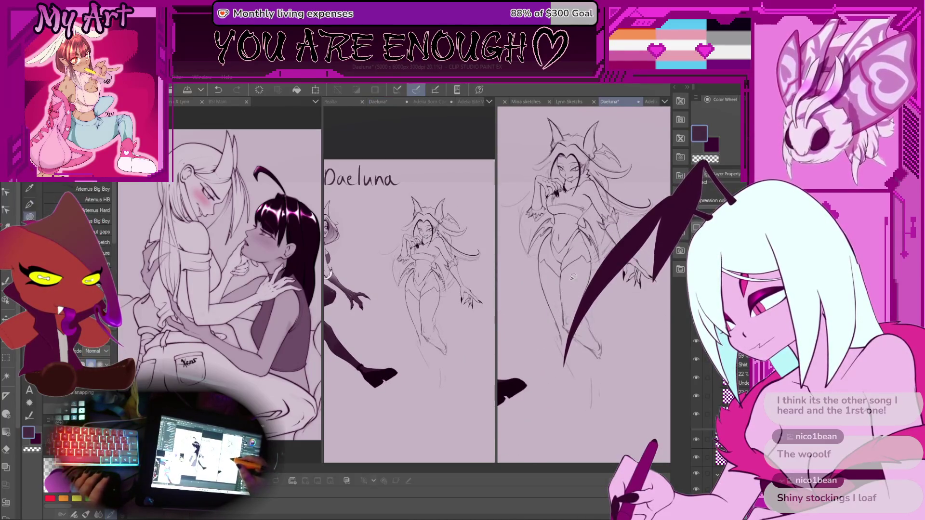
scroll(573, 276, up, 4)
key(p)
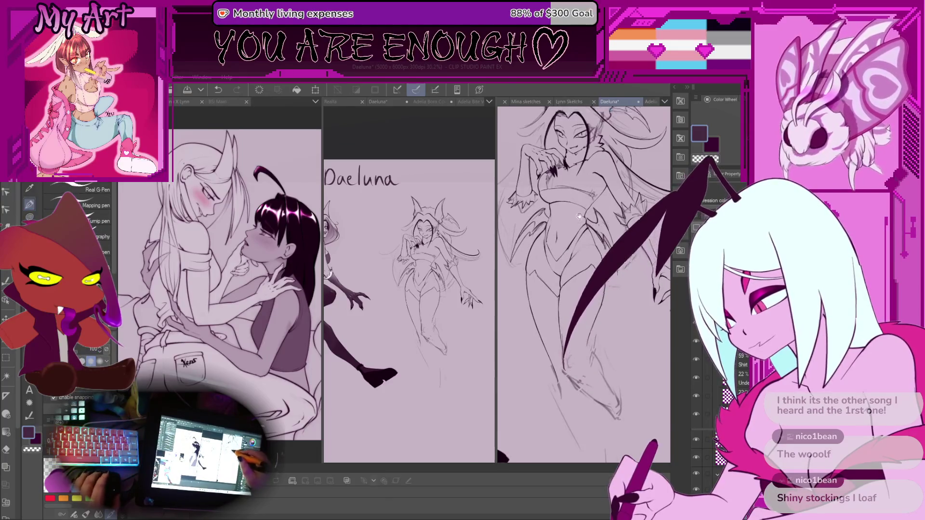
Zoom in large on the standing-pose Daeluna pencil sketch
scroll(583, 285, up, 2)
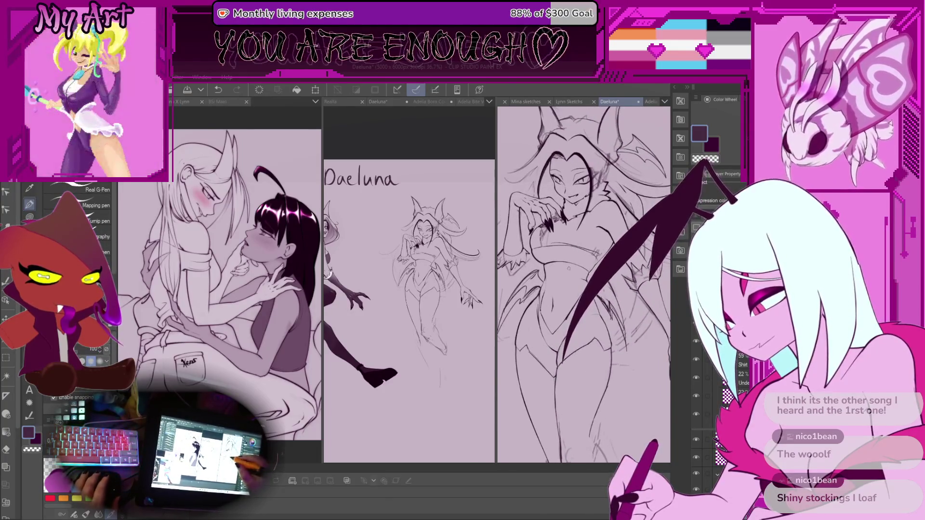
scroll(572, 281, up, 1)
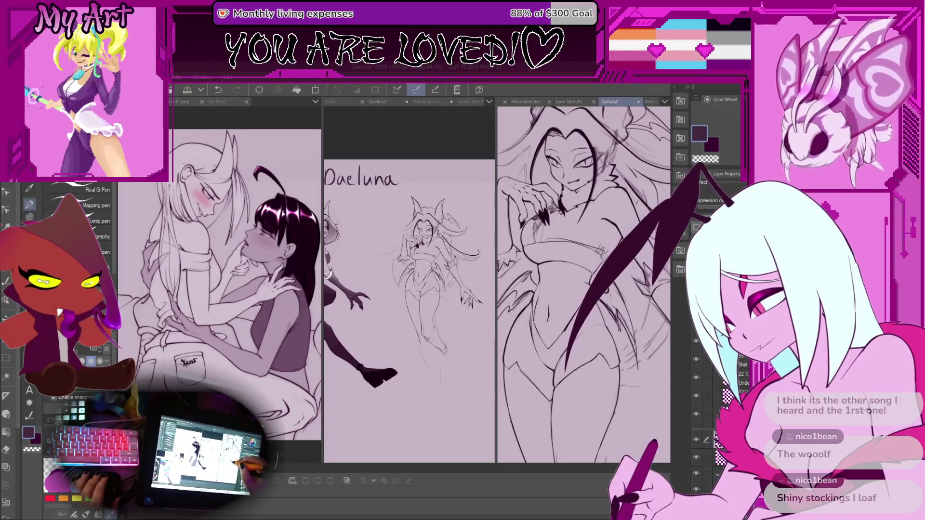
scroll(566, 289, up, 1)
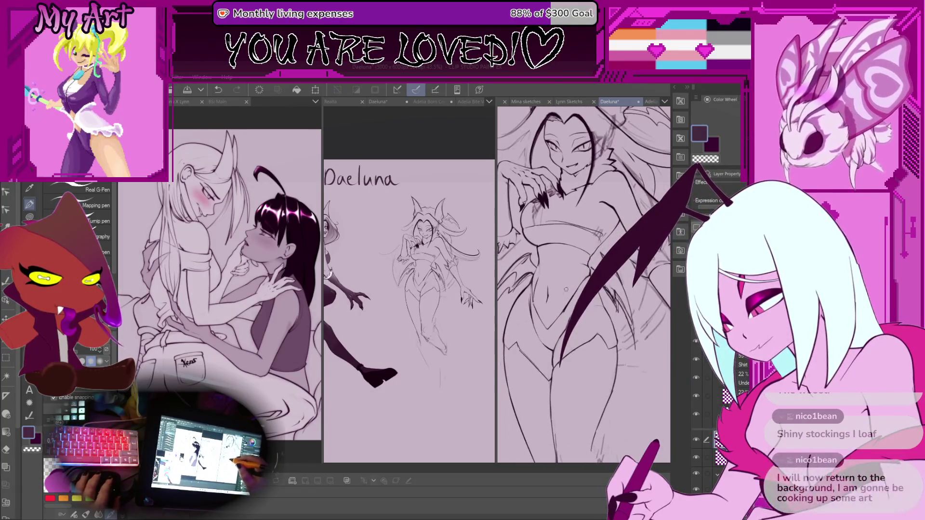
scroll(423, 324, up, 3)
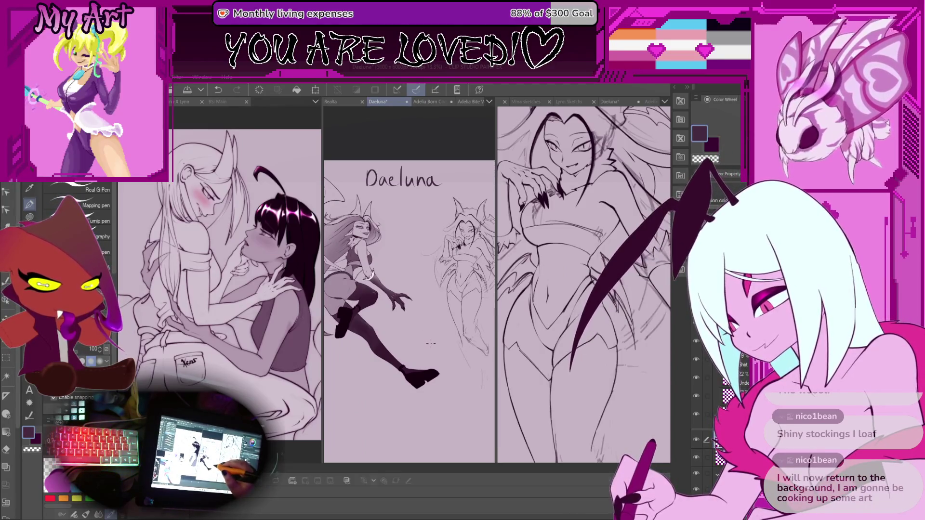
scroll(430, 339, up, 4)
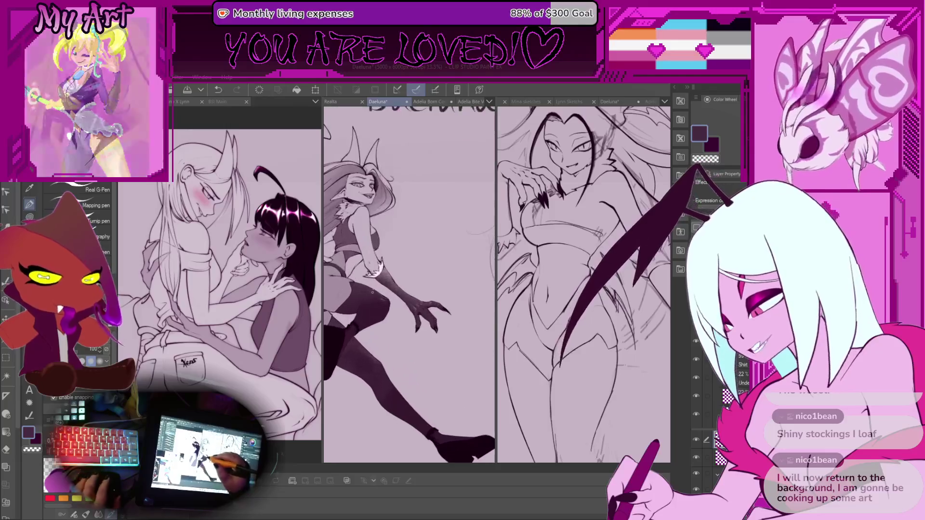
scroll(397, 286, down, 5)
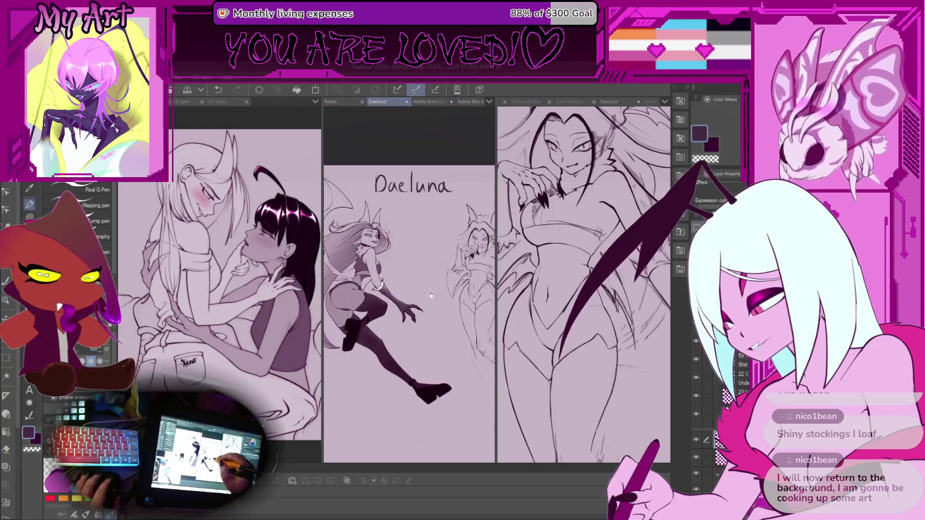
scroll(437, 326, down, 1)
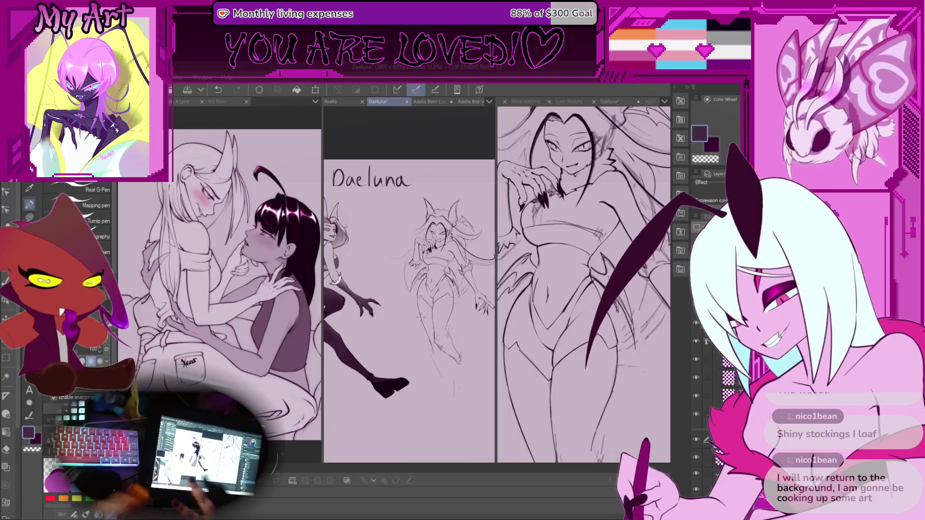
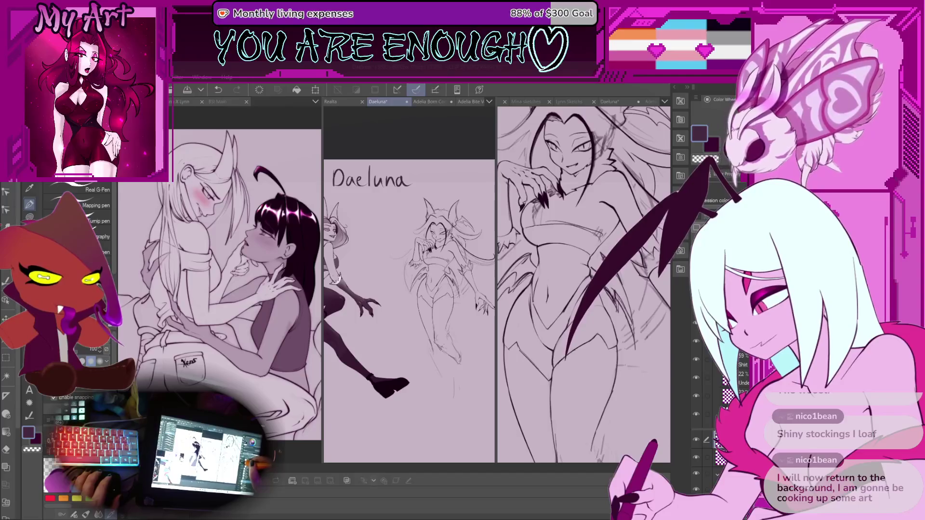
Switch to the right-hand Daeluna inking canvas and frame her head, horns and torso
click(561, 333)
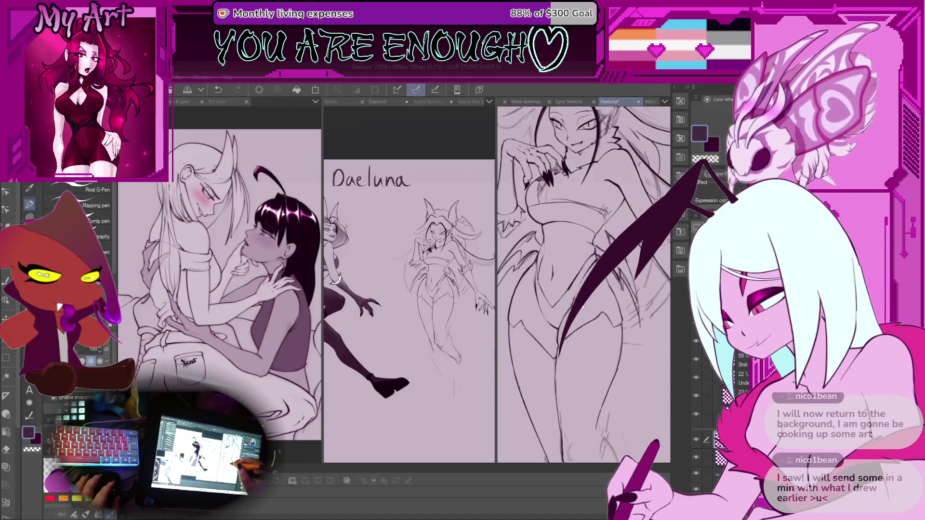
scroll(585, 282, up, 5)
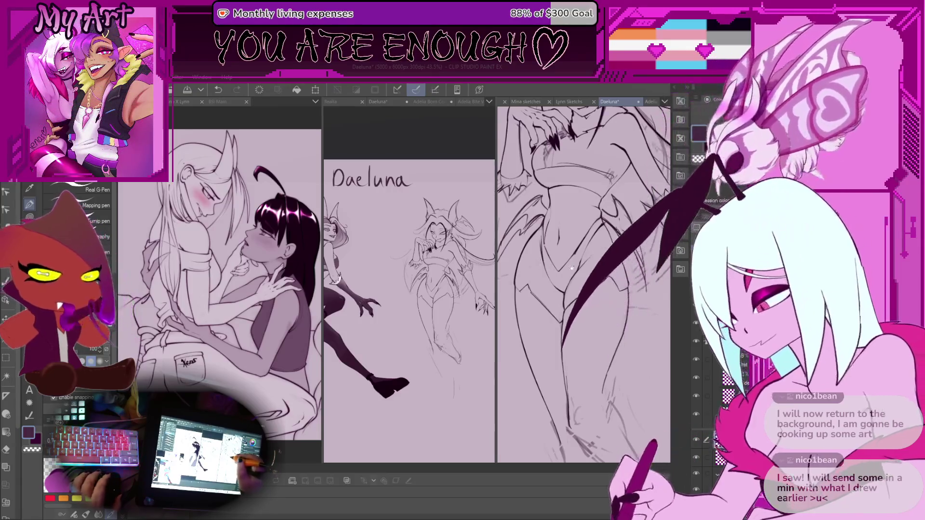
drag(576, 262, 574, 297)
drag(579, 259, 567, 273)
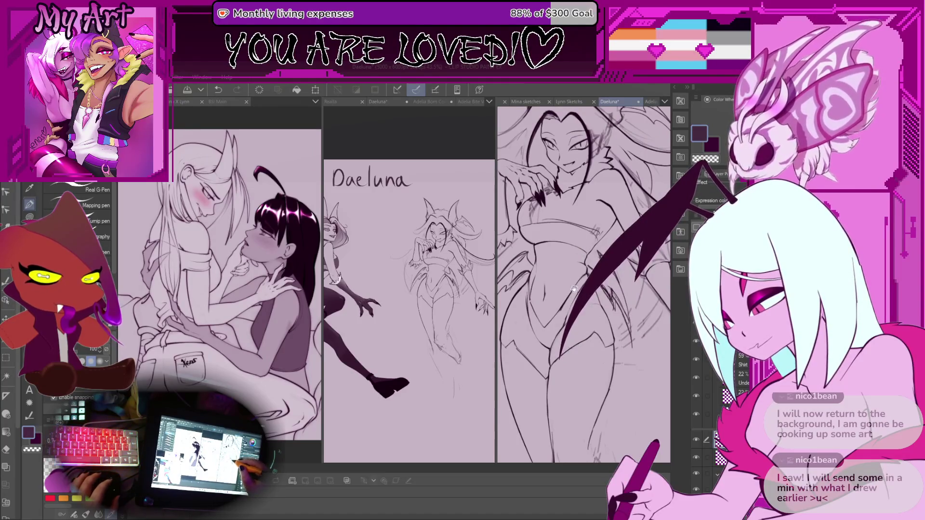
scroll(574, 302, down, 3)
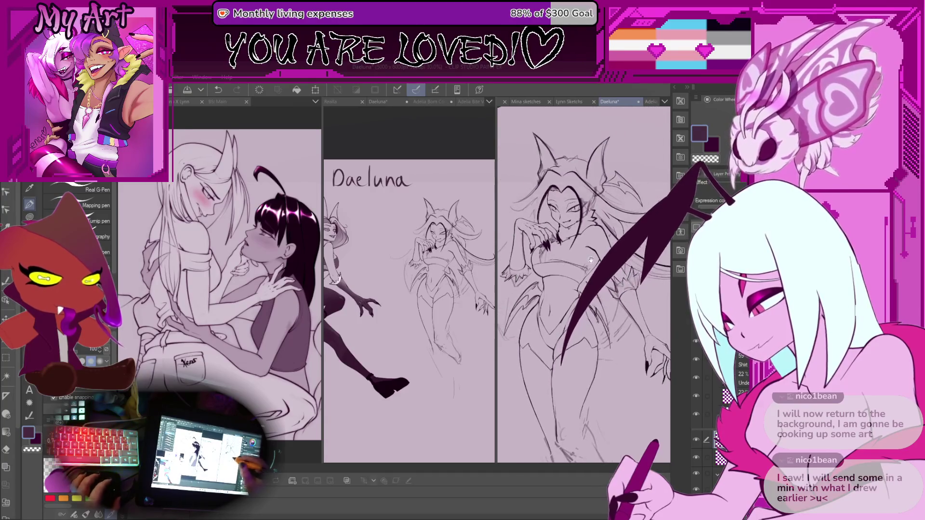
scroll(573, 303, up, 1)
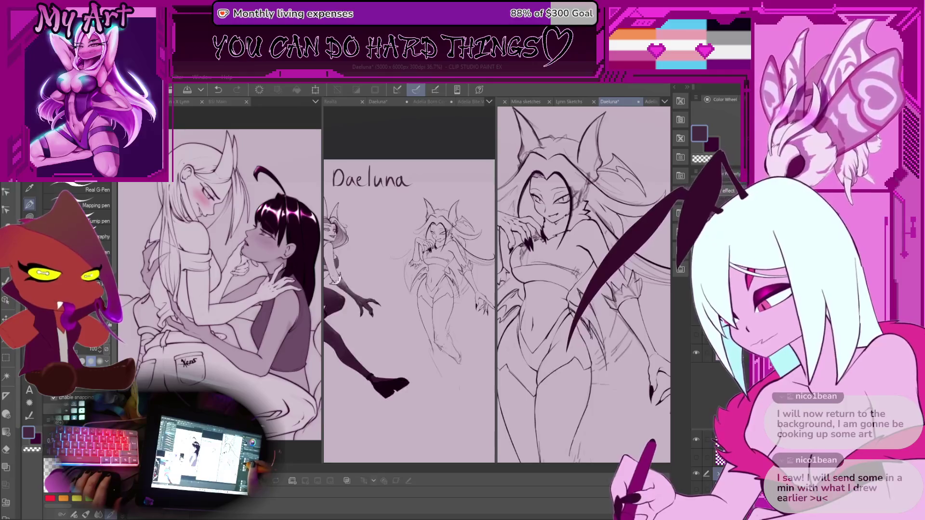
Zoom in on the middle Daeluna reference sketch and reposition it slightly
click(445, 210)
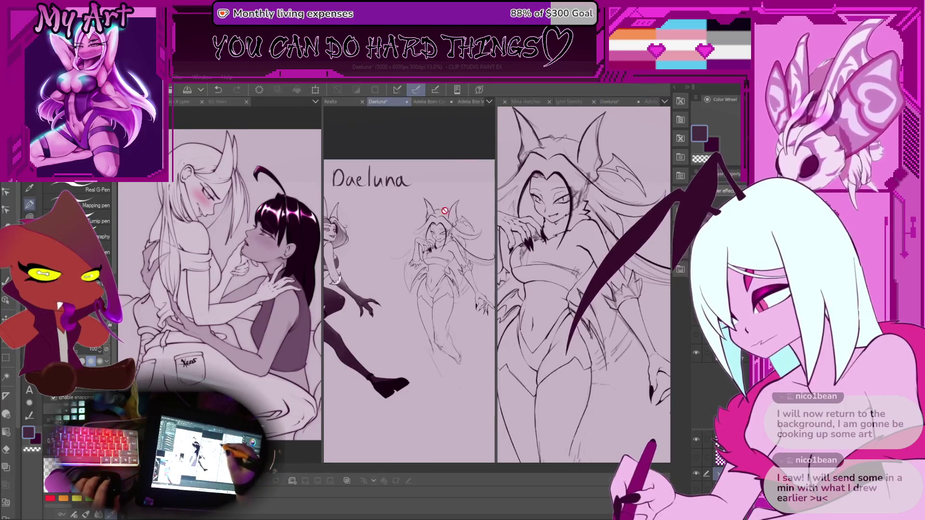
scroll(445, 211, down, 5)
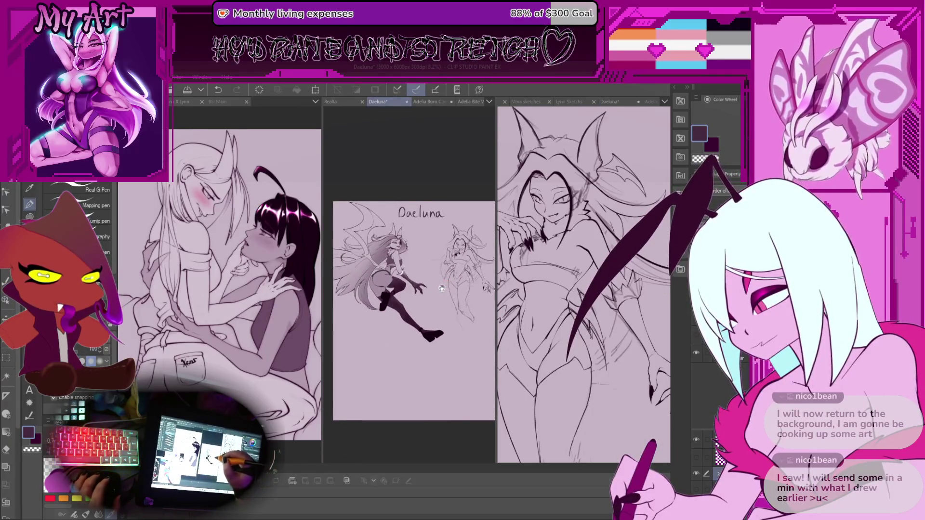
drag(442, 288, 419, 297)
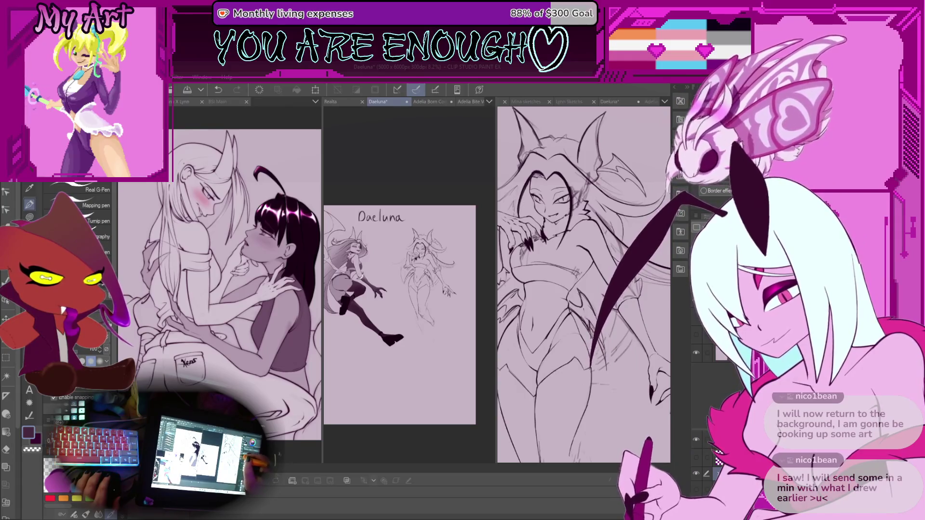
Rotate and reframe the inking view so the figure stands upright
drag(594, 267, 573, 272)
scroll(413, 256, up, 1)
scroll(413, 256, up, 5)
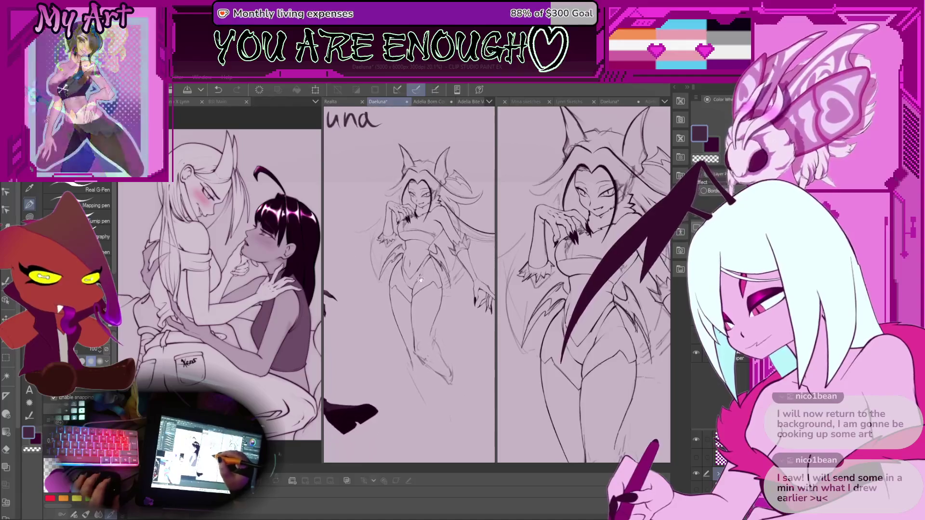
drag(598, 328, 600, 317)
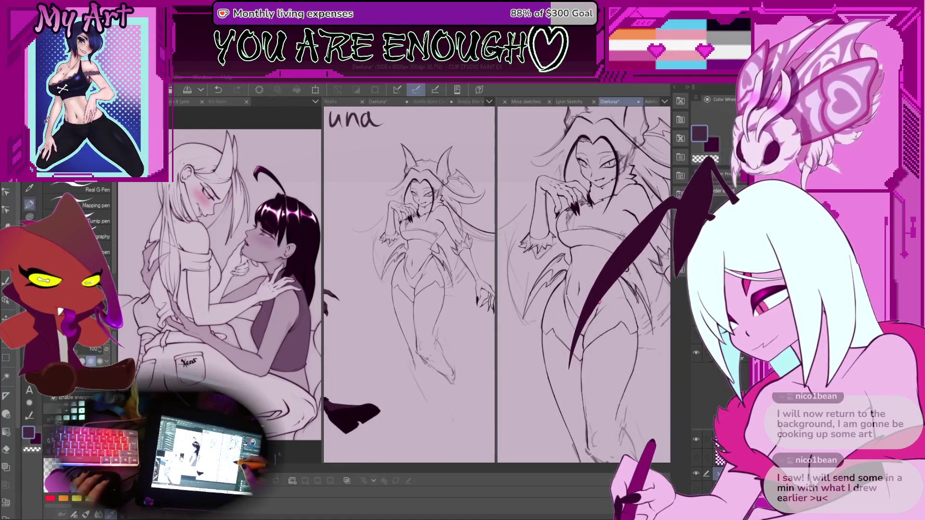
scroll(584, 289, down, 3)
scroll(582, 349, up, 2)
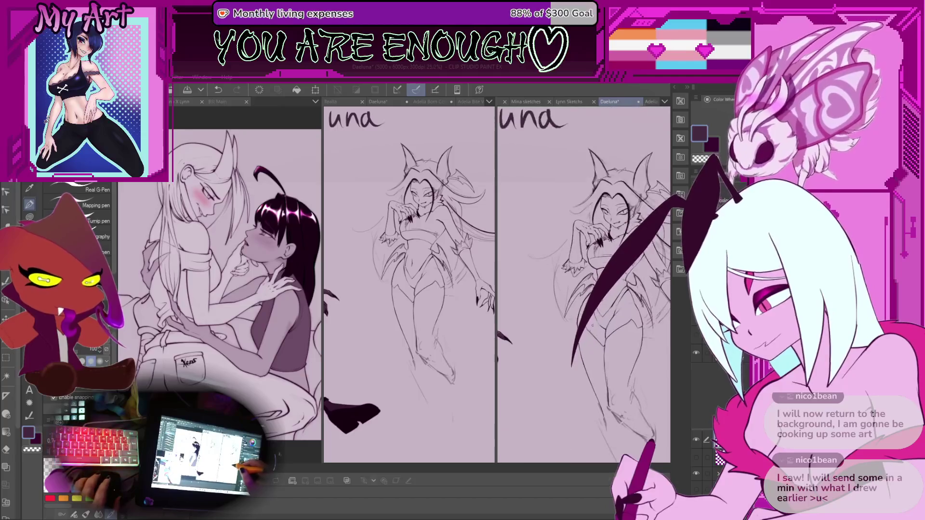
Restore the undone ink strokes and mirror the canvas view to check the drawing
drag(597, 332, 584, 302)
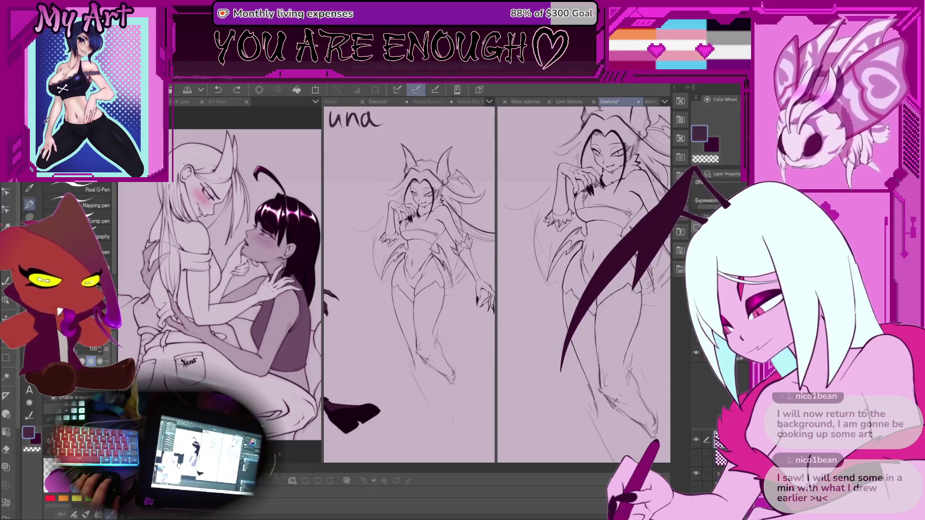
key(ctrl+y)
key(ctrl+y)
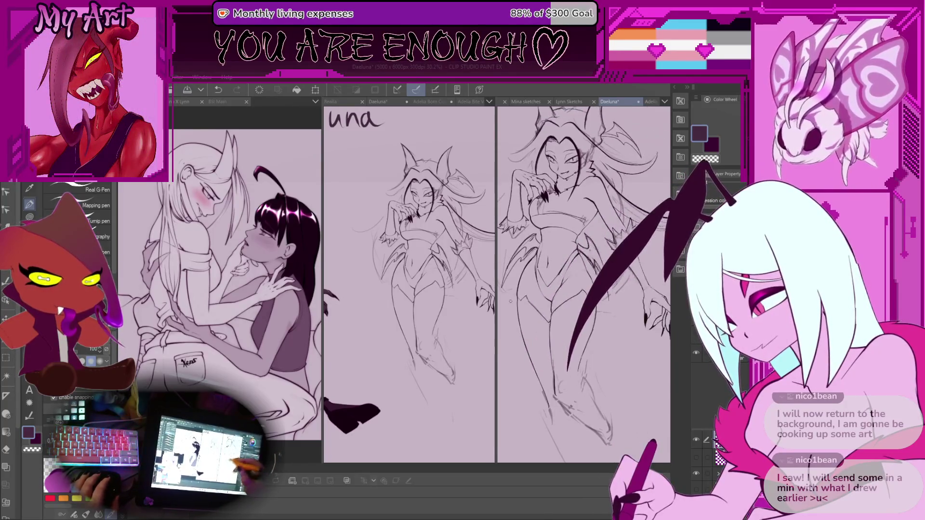
scroll(618, 228, up, 3)
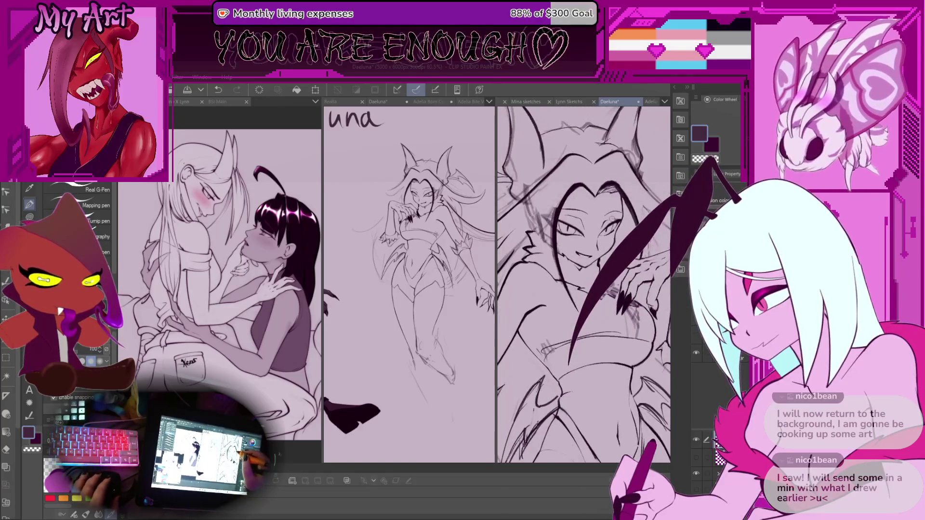
key(h)
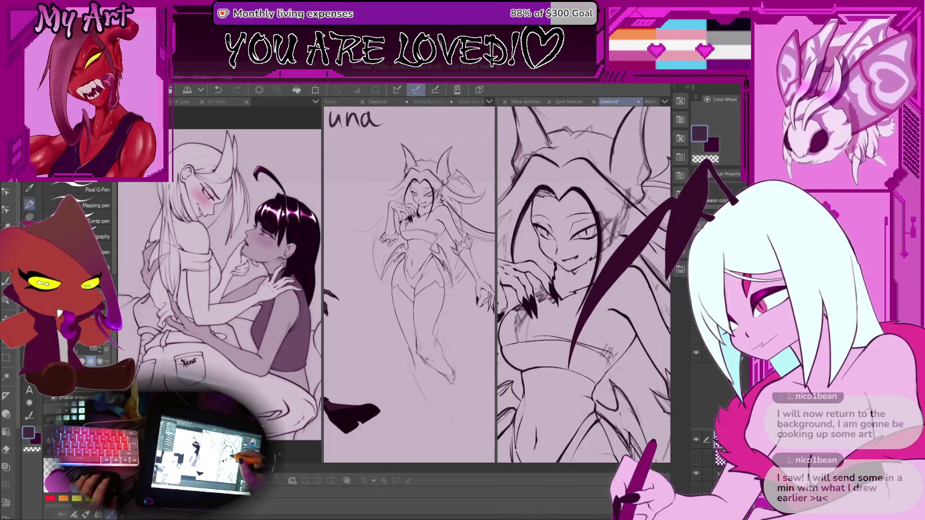
scroll(585, 232, down, 1)
Ink Daeluna's face and the hair strands framing it with a bold inking brush
key(b)
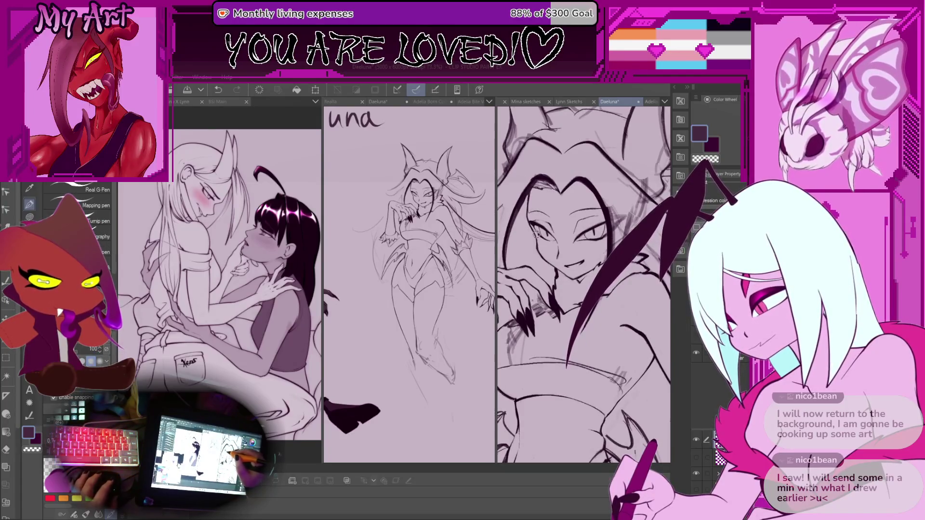
scroll(583, 284, up, 2)
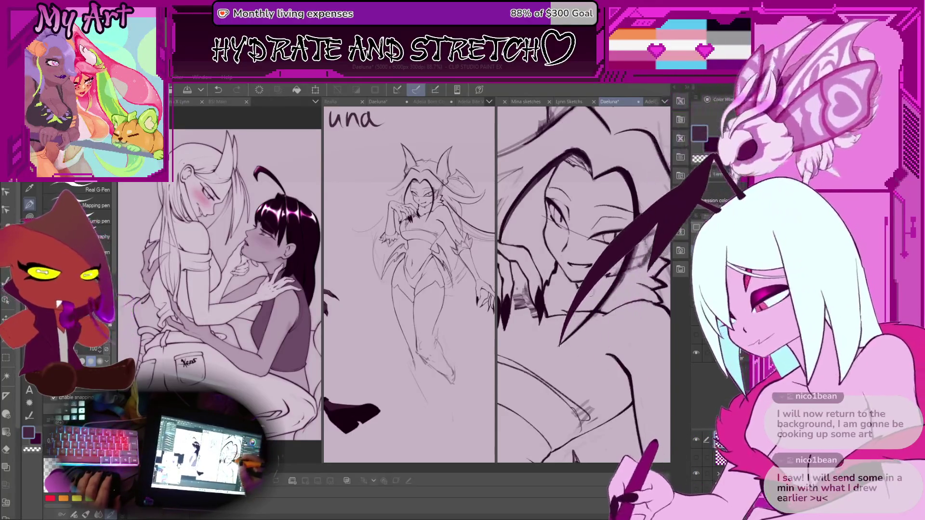
scroll(607, 304, down, 2)
drag(608, 303, 599, 278)
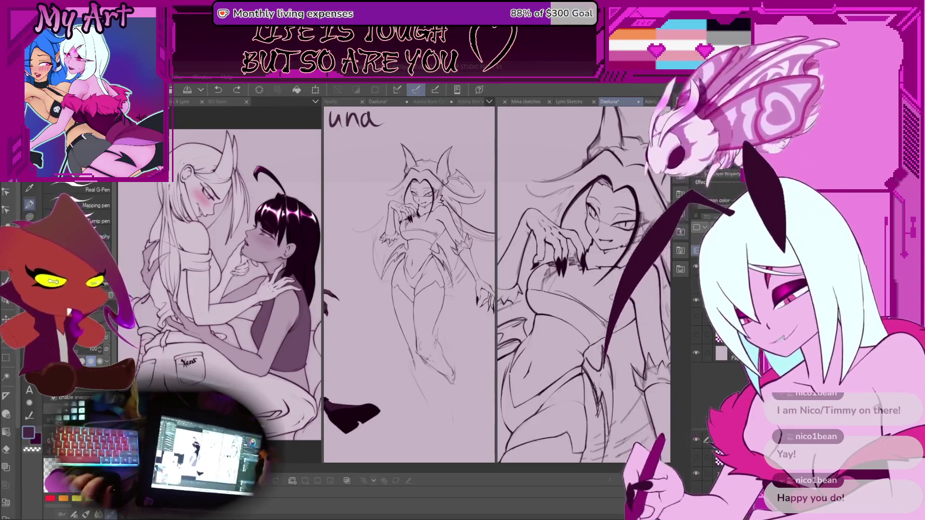
scroll(584, 284, down, 2)
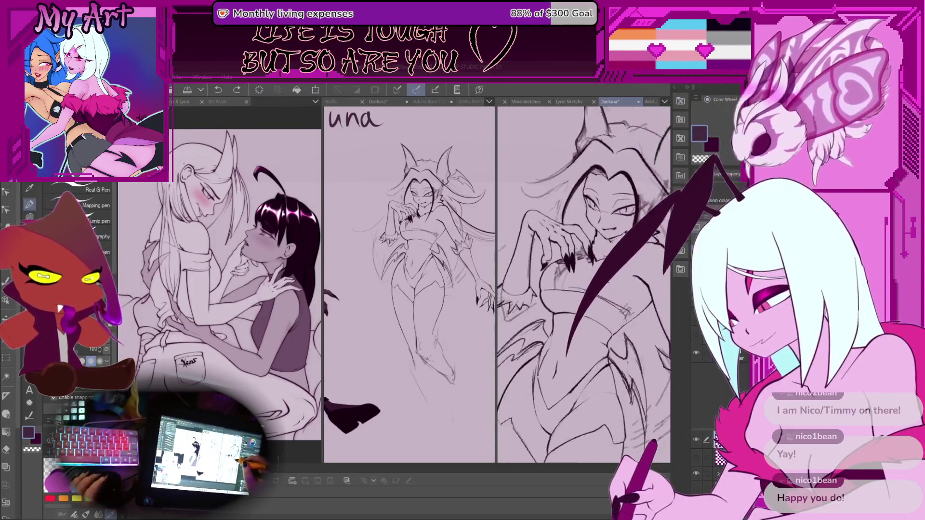
scroll(584, 285, down, 1)
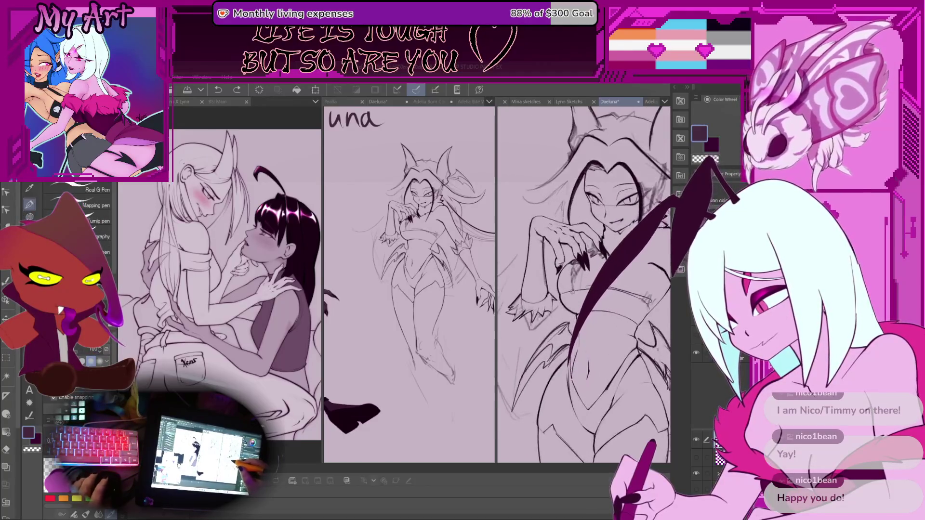
scroll(573, 291, up, 2)
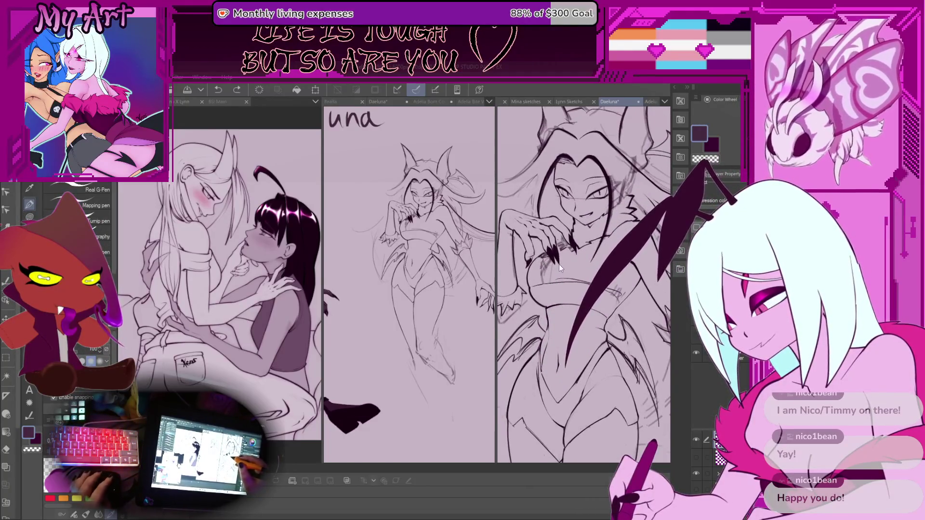
scroll(560, 268, up, 2)
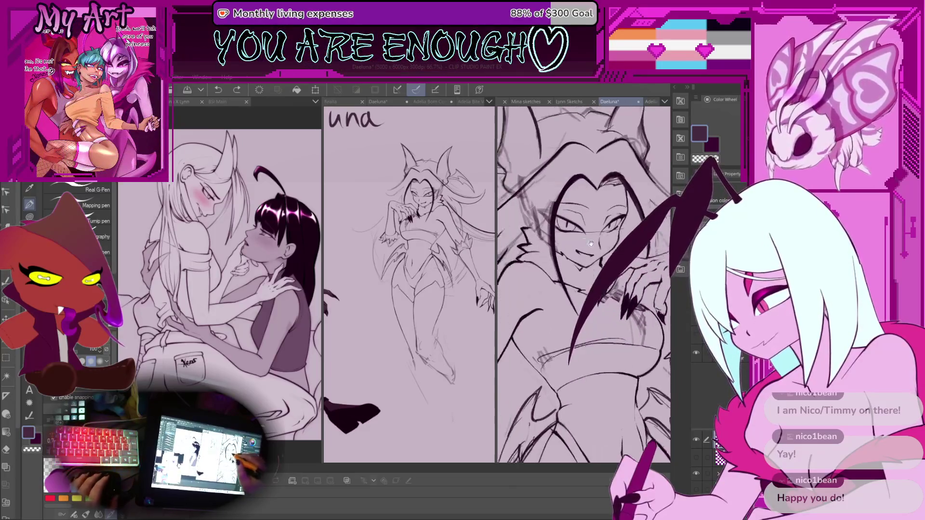
scroll(591, 244, up, 2)
Lasso the left eye linework, then nudge and stretch it to fit the sketch
key(m)
drag(550, 198, 545, 226)
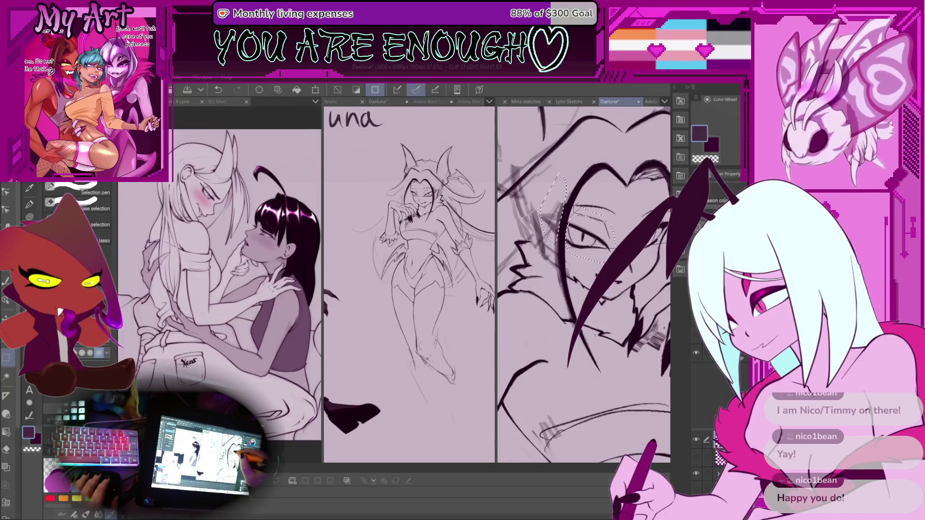
key(ctrl+t)
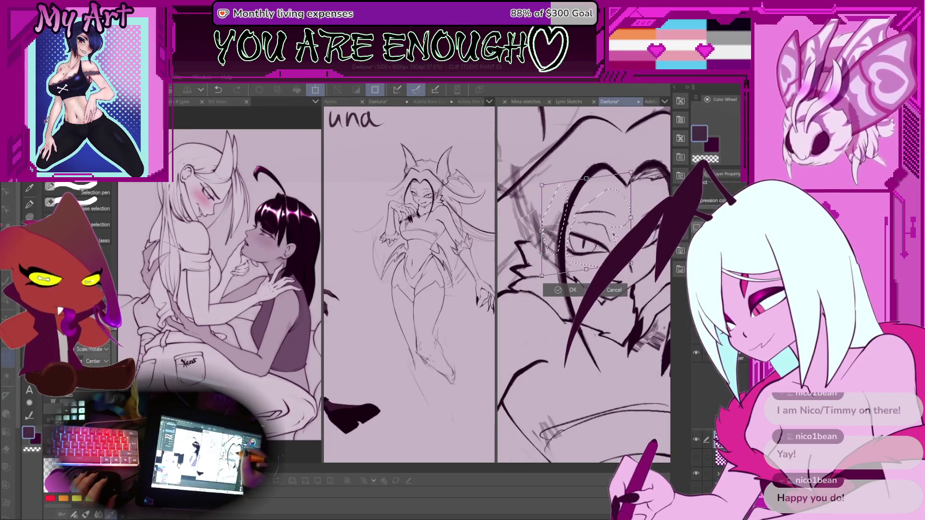
drag(584, 268, 583, 267)
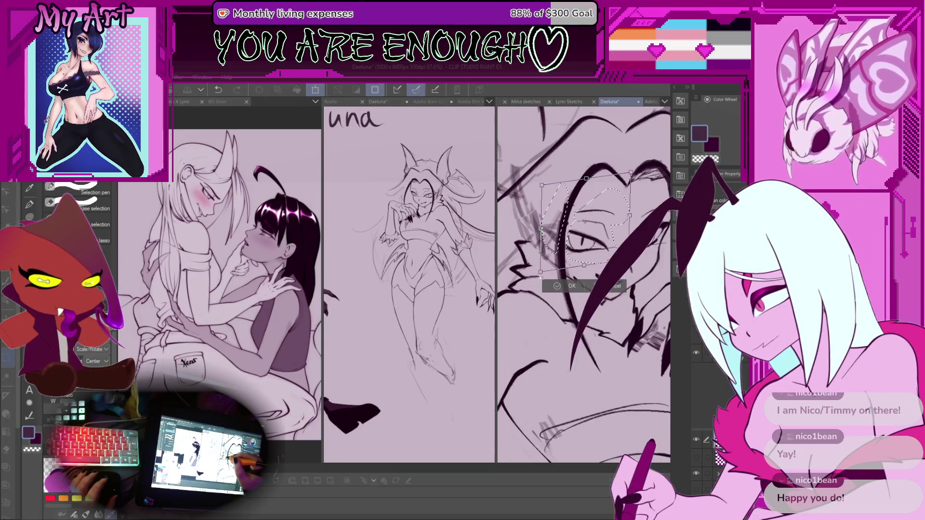
key(Return)
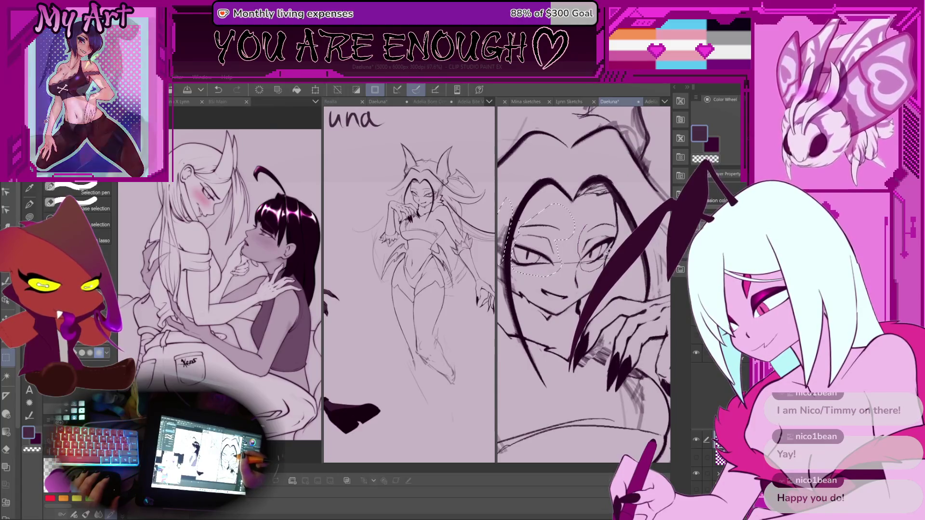
scroll(609, 229, up, 2)
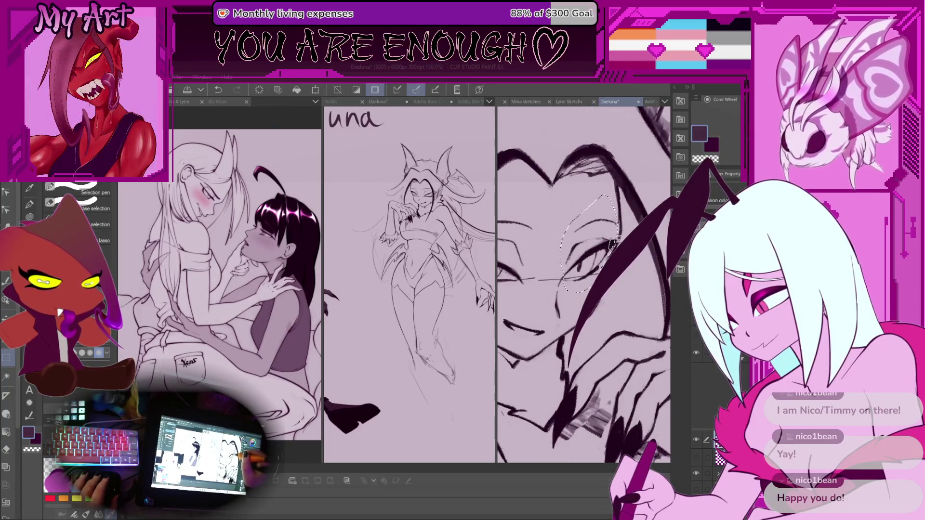
key(ctrl+t)
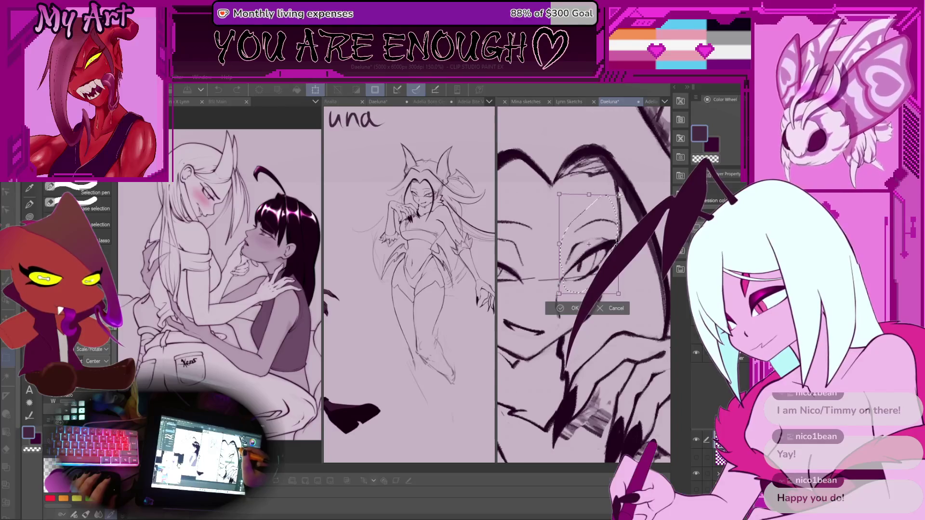
drag(620, 206, 622, 208)
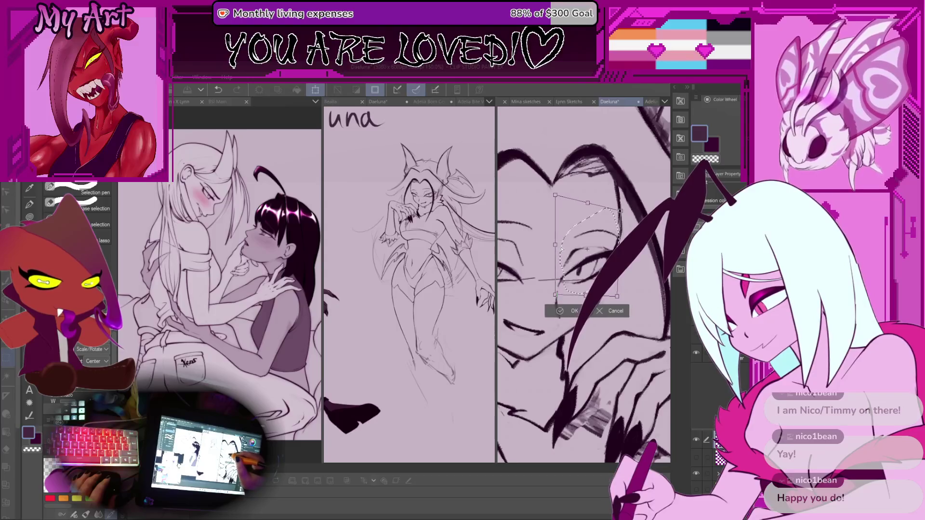
key(Return)
drag(574, 268, 574, 277)
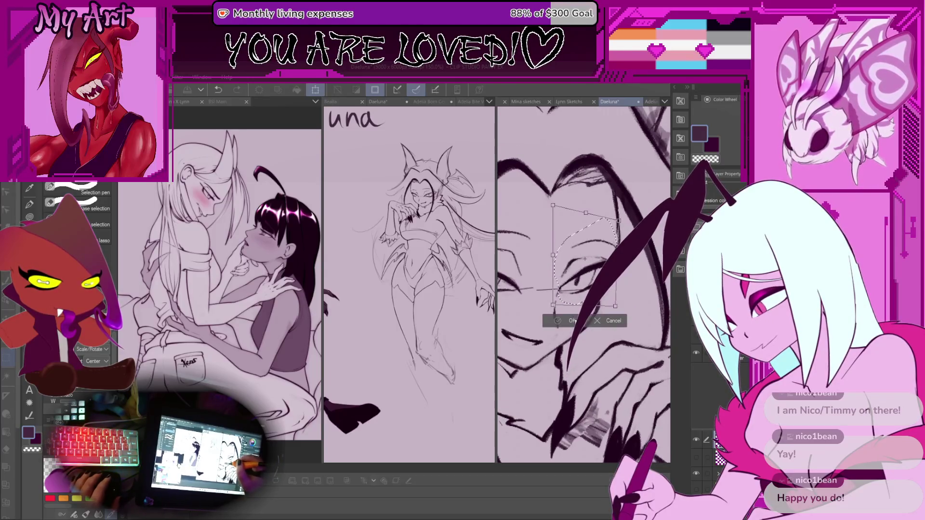
click(573, 320)
Scale and rotate the selected brow lines into place, then clear the selection
scroll(569, 289, down, 3)
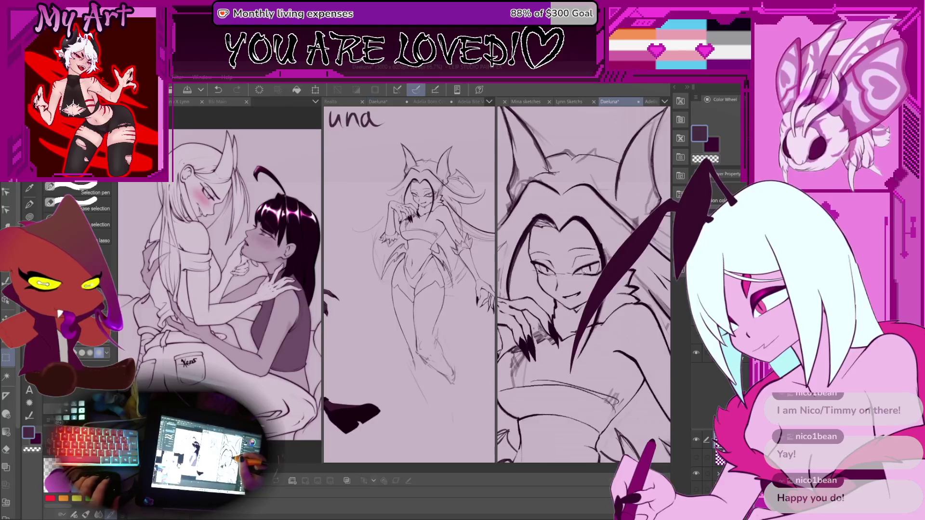
scroll(583, 271, down, 4)
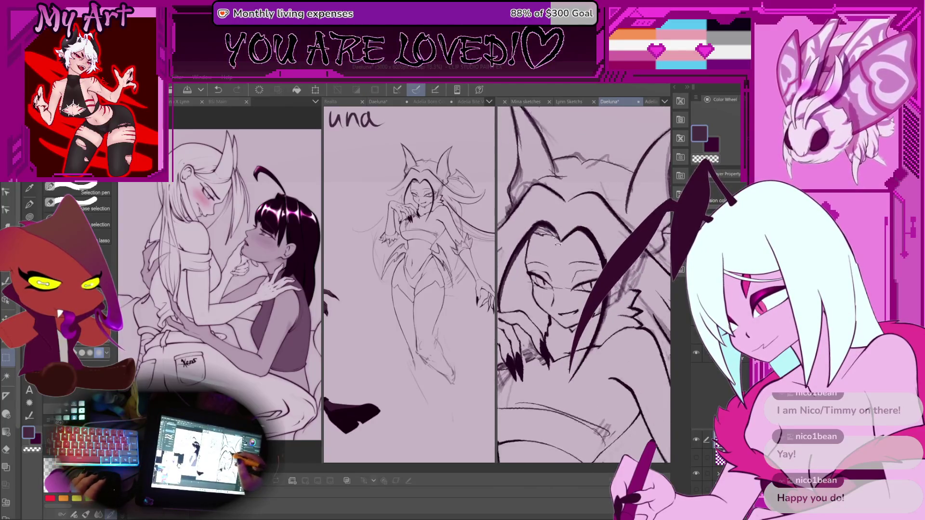
scroll(558, 244, up, 3)
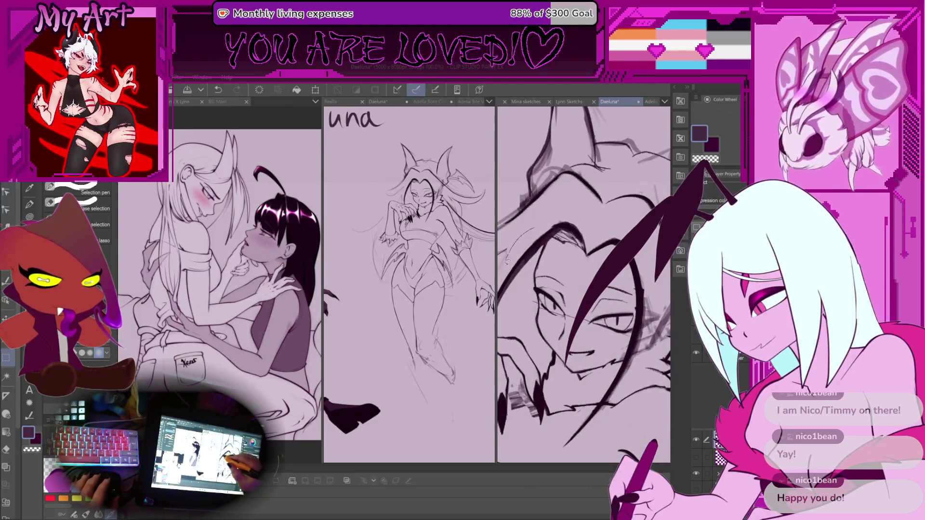
mouse_move(595, 229)
mouse_down()
mouse_move(602, 244)
mouse_move(615, 238)
mouse_up()
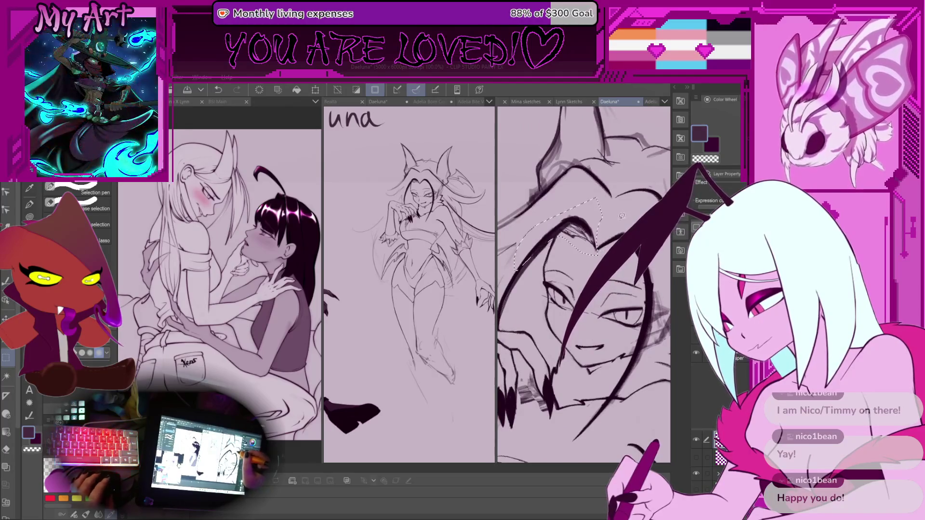
key(ctrl+t)
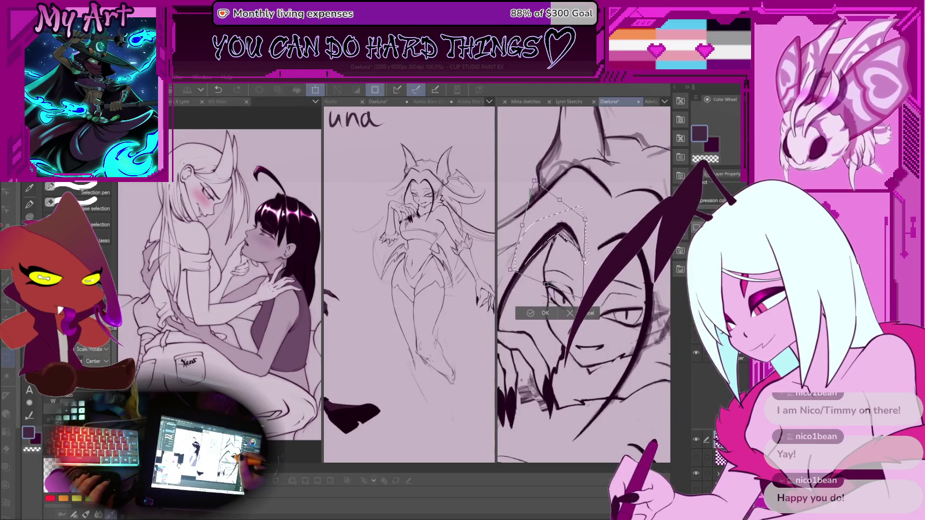
key(Return)
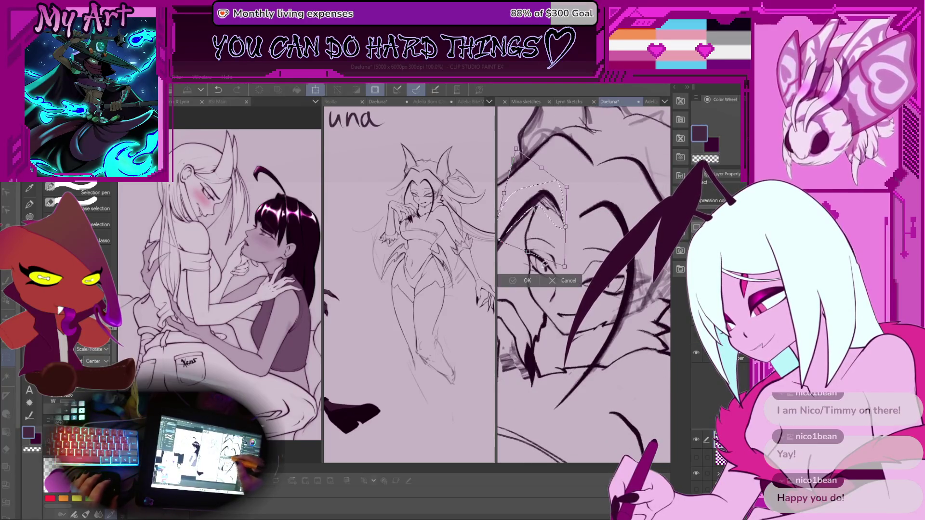
key(p)
key(ctrl+d)
Ink the eyebrow line and a dark line above the eye, undoing a bad stroke
scroll(592, 230, down, 2)
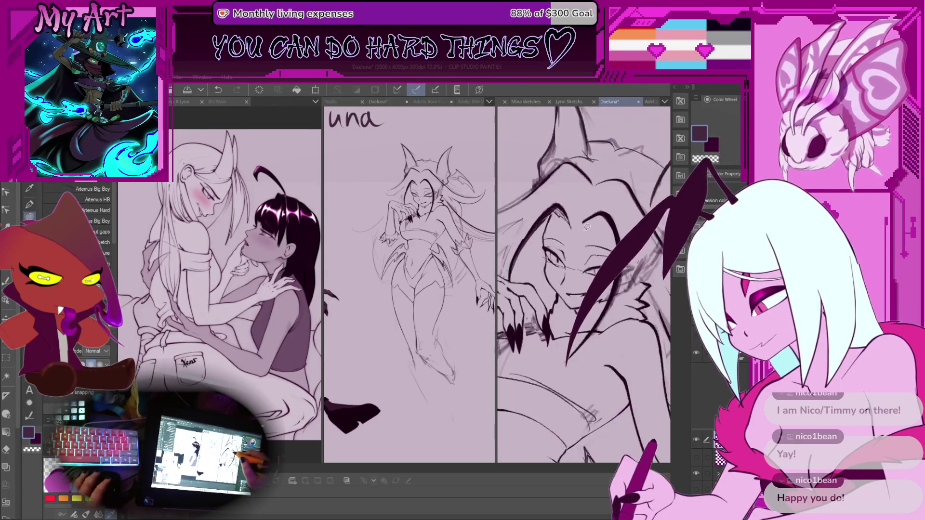
key(p)
scroll(588, 234, up, 1)
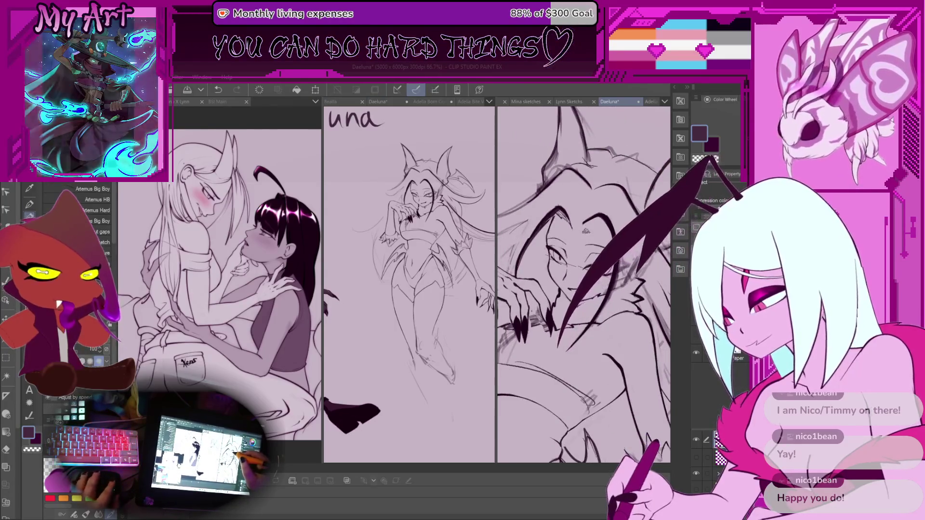
scroll(618, 276, up, 1)
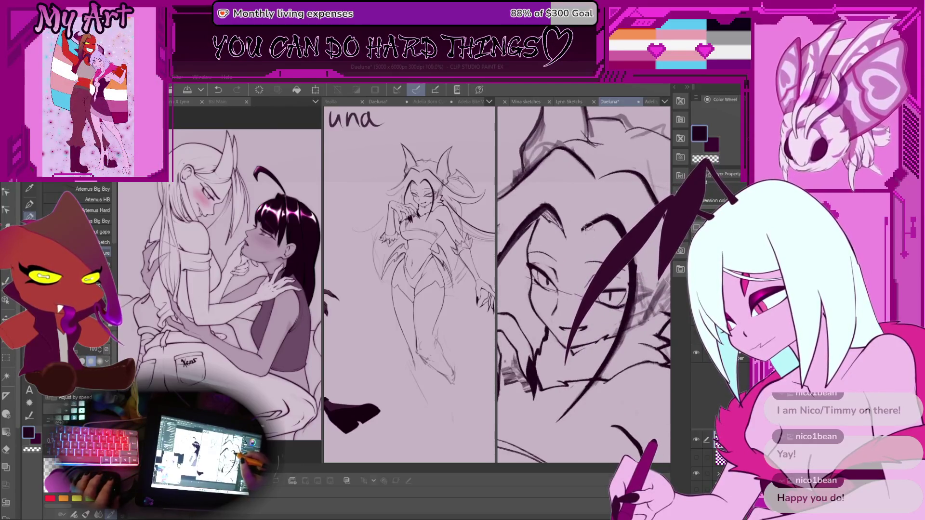
scroll(566, 240, up, 2)
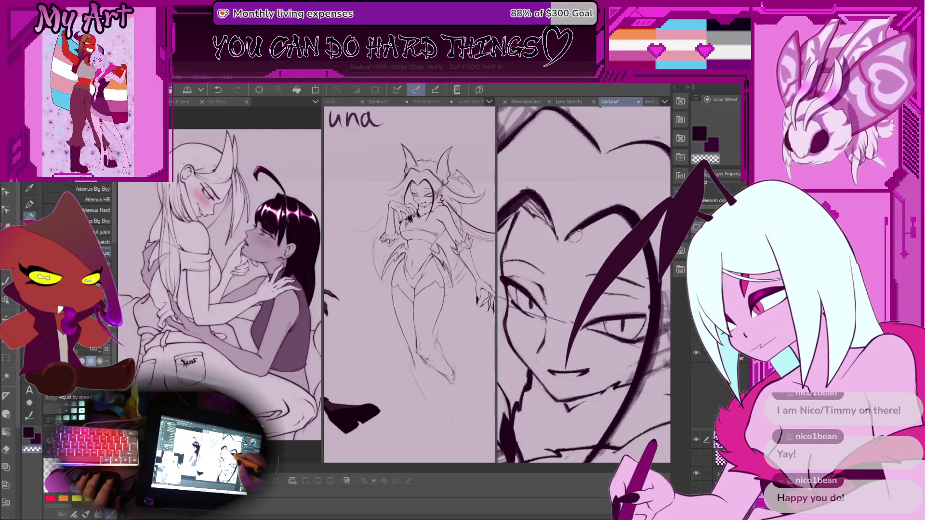
key(ctrl+z)
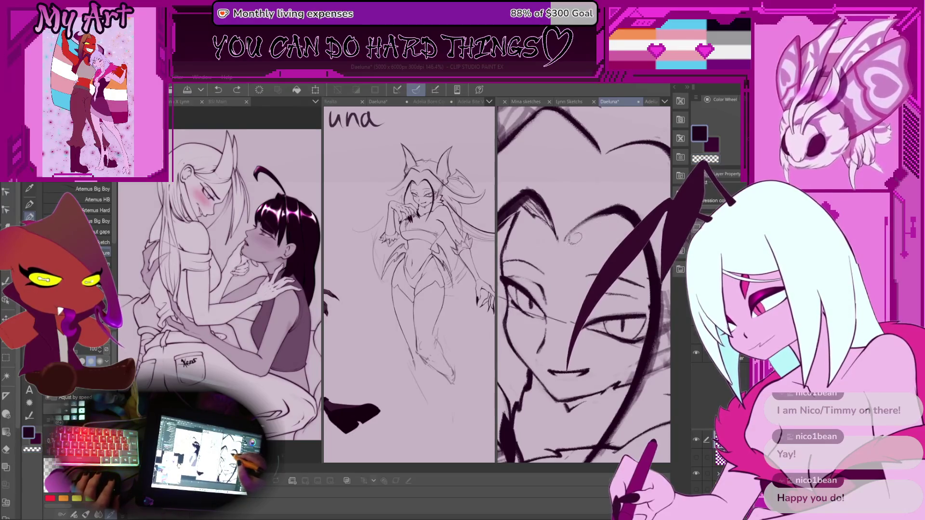
drag(579, 243, 556, 196)
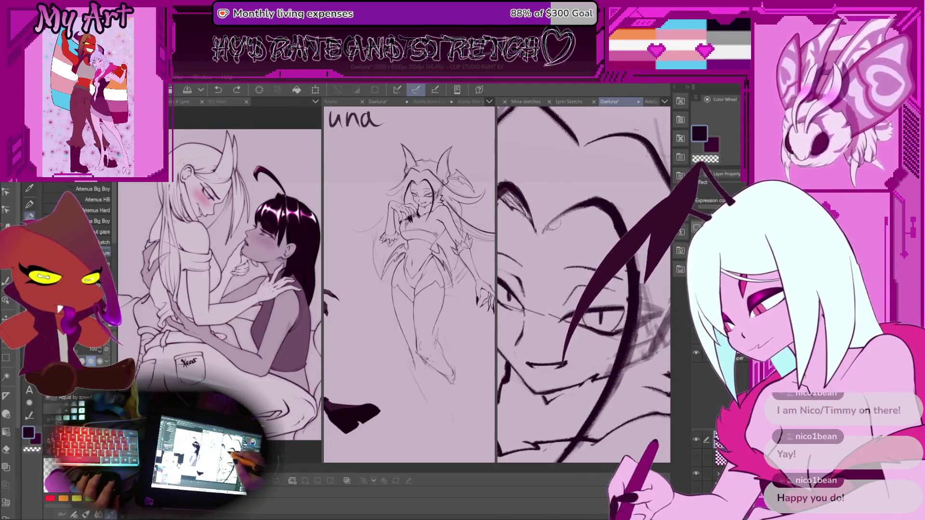
drag(546, 230, 610, 236)
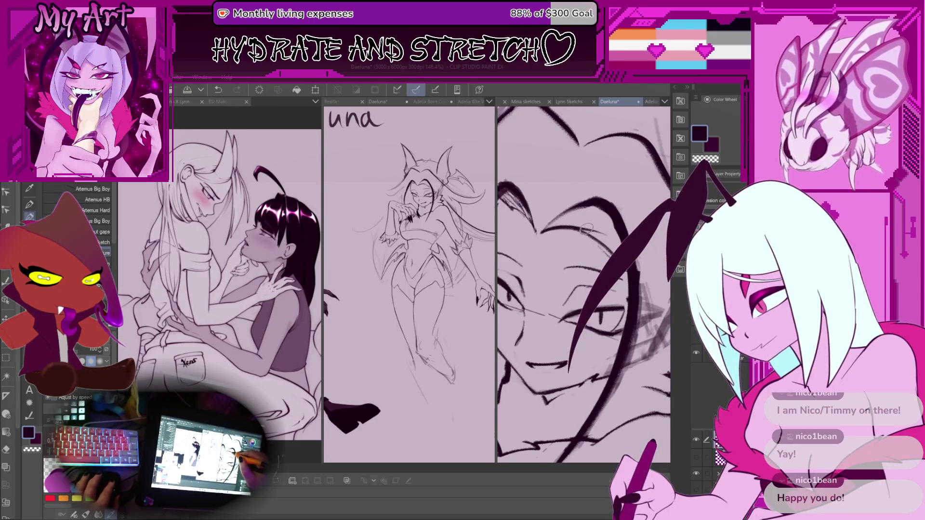
scroll(632, 276, down, 3)
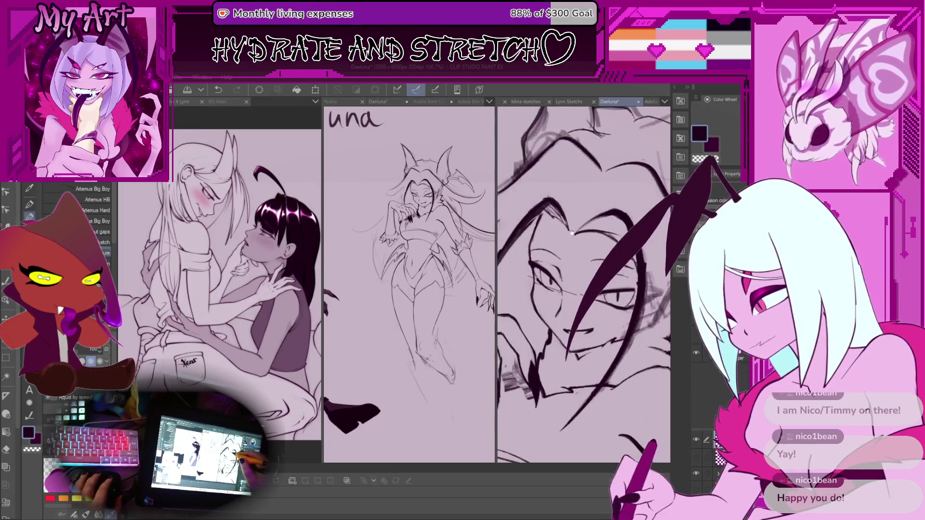
scroll(584, 284, up, 3)
scroll(584, 284, up, 2)
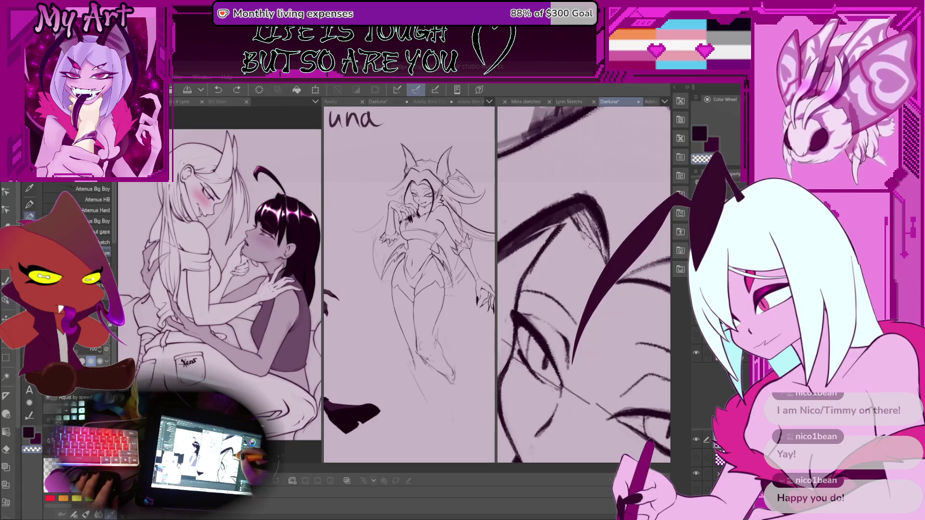
drag(591, 245, 597, 260)
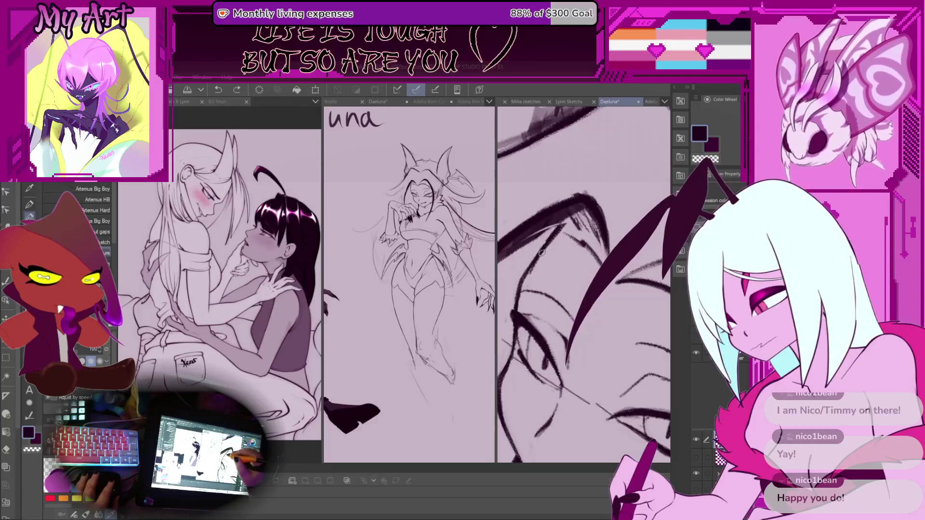
drag(542, 253, 581, 245)
Redraw the upper-left curve beside the face darker and thicker, undoing failed attempts
scroll(584, 284, down, 5)
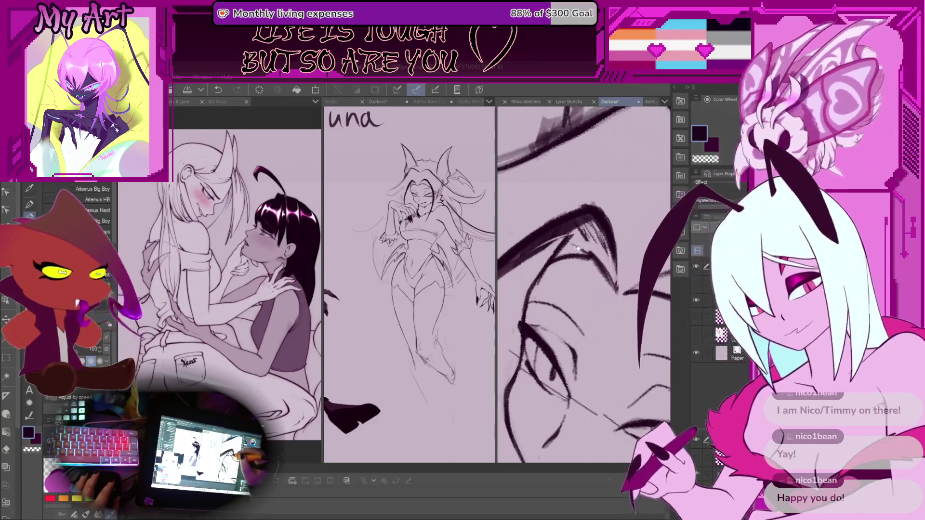
scroll(583, 284, down, 5)
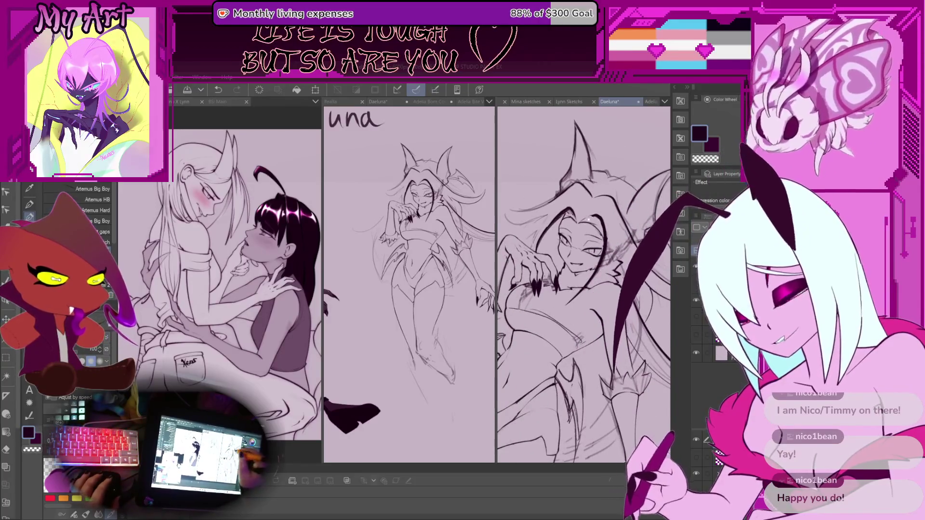
scroll(583, 284, down, 2)
scroll(583, 285, up, 5)
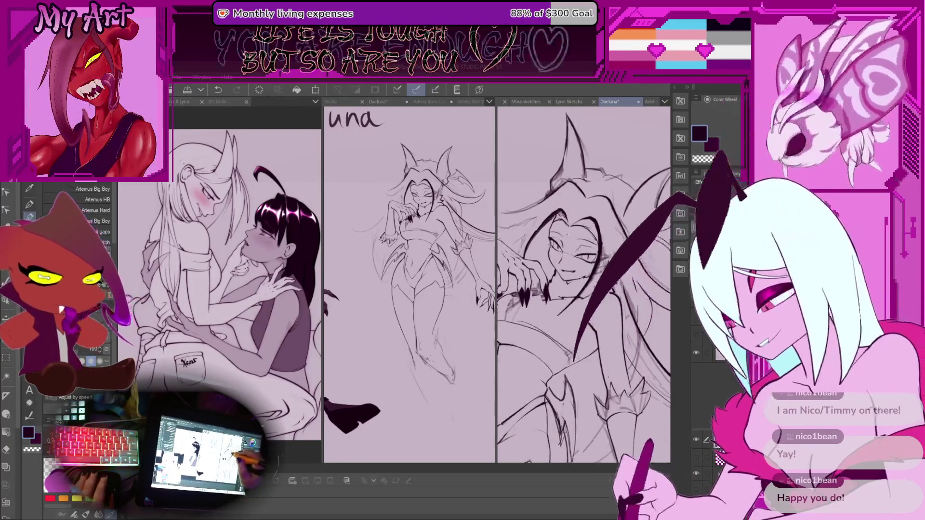
scroll(580, 259, up, 2)
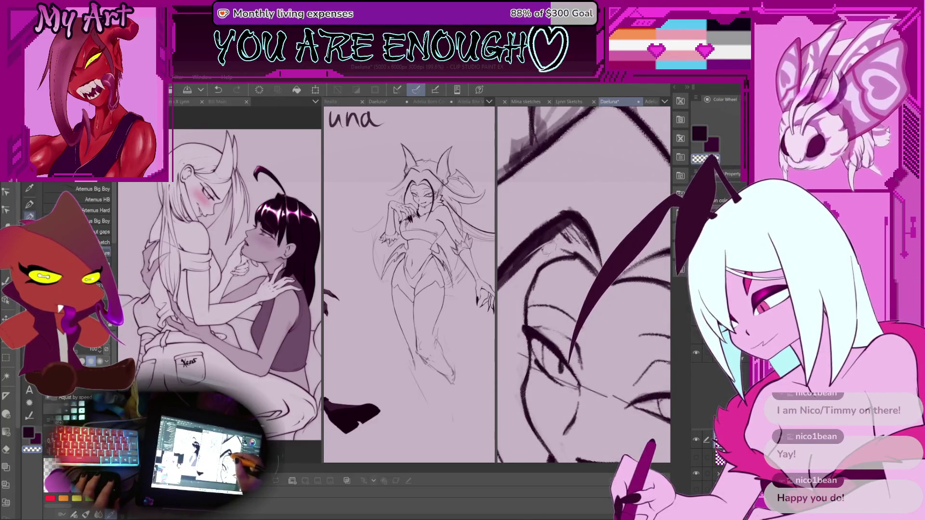
scroll(540, 260, down, 2)
scroll(599, 221, down, 1)
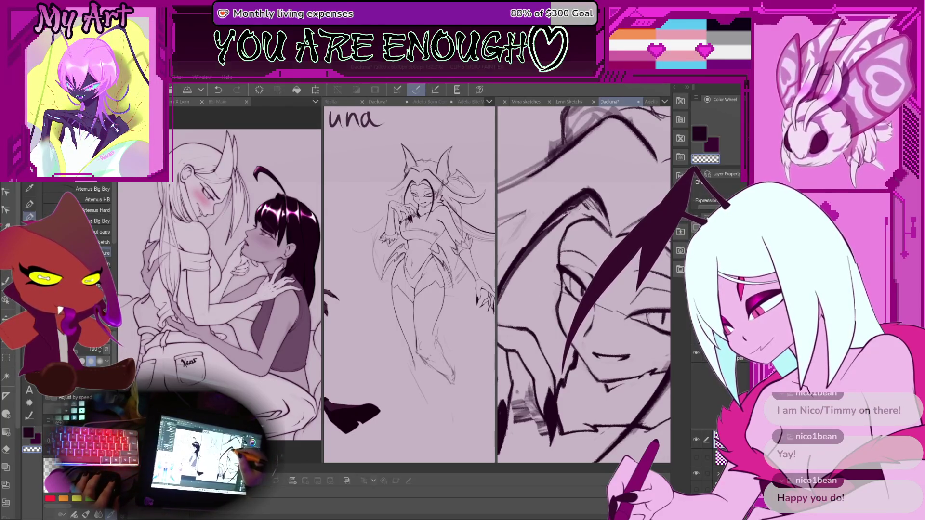
drag(515, 272, 540, 246)
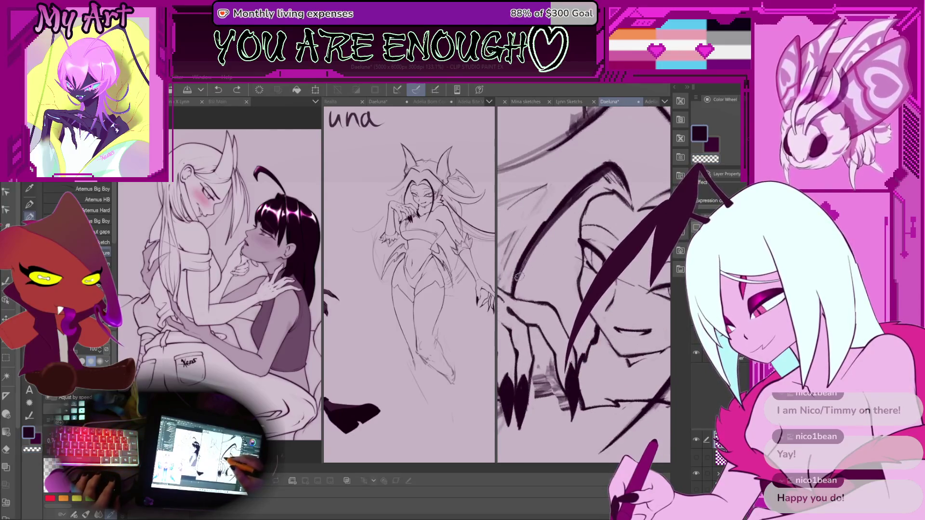
drag(519, 276, 577, 194)
drag(516, 275, 607, 173)
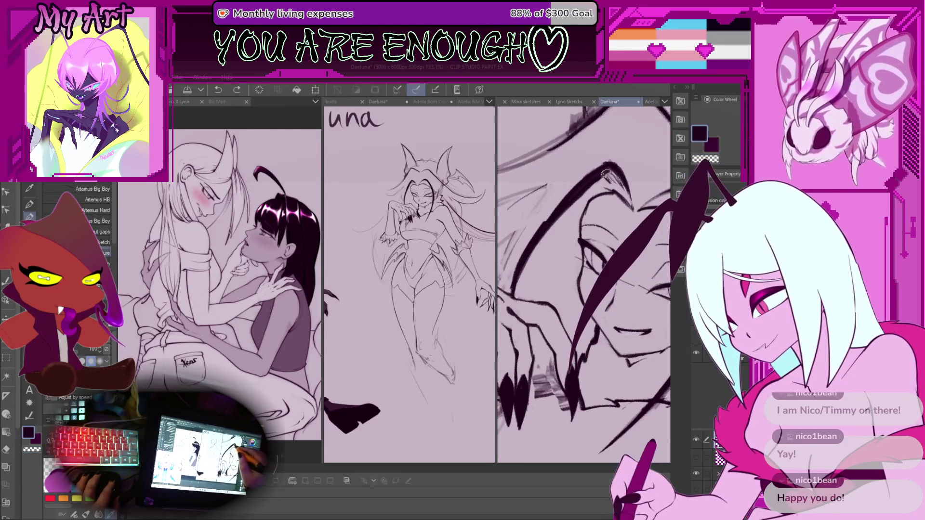
key(ctrl+z)
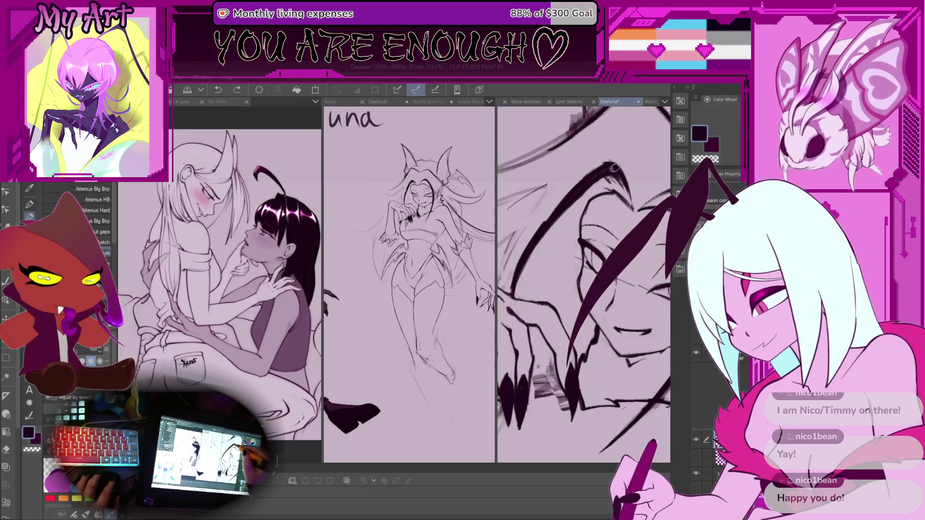
drag(532, 237, 568, 192)
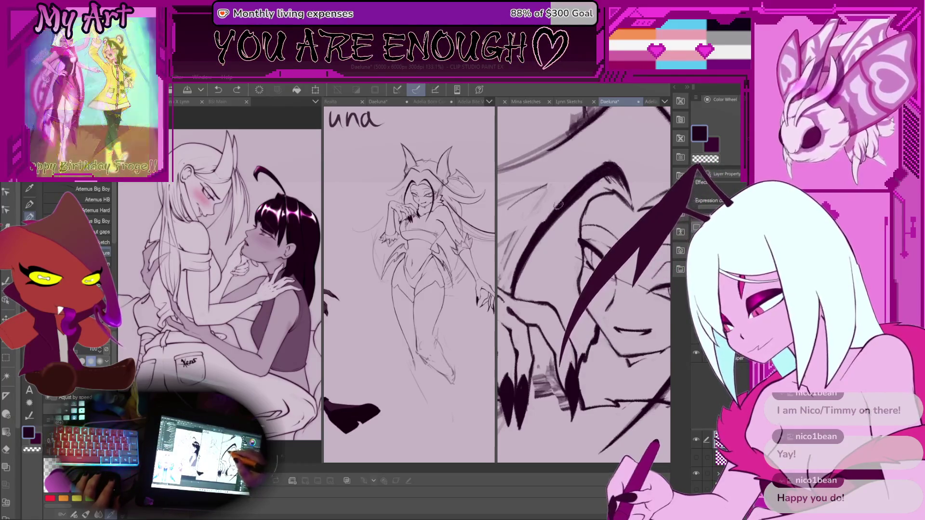
drag(528, 247, 582, 176)
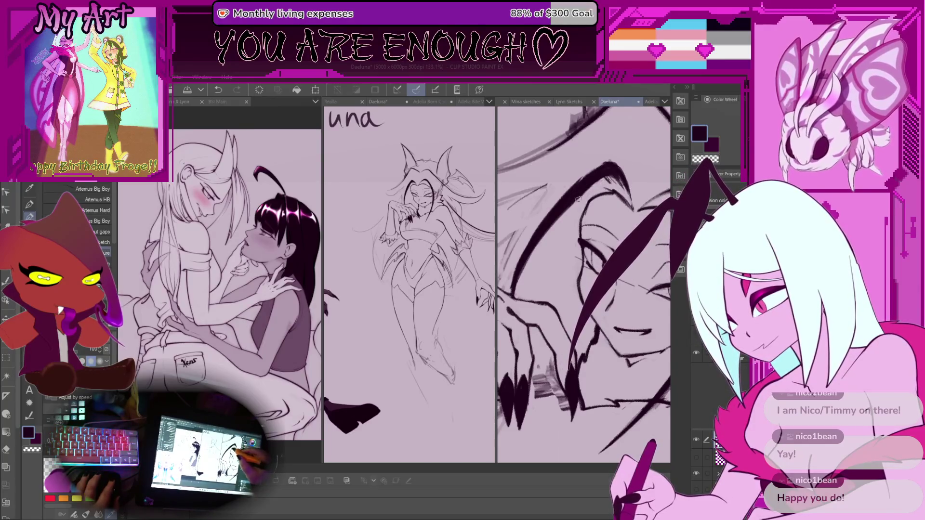
key(ctrl+z)
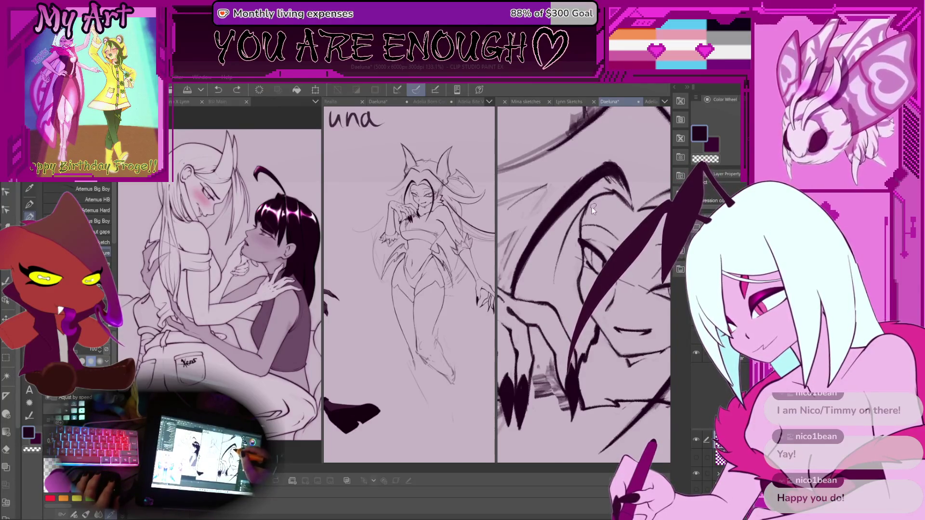
scroll(607, 187, up, 3)
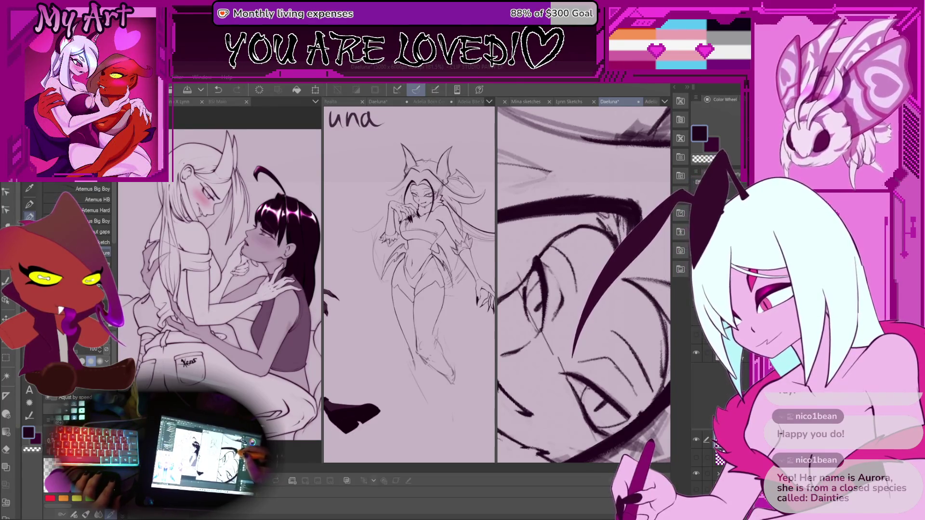
key(ctrl+z)
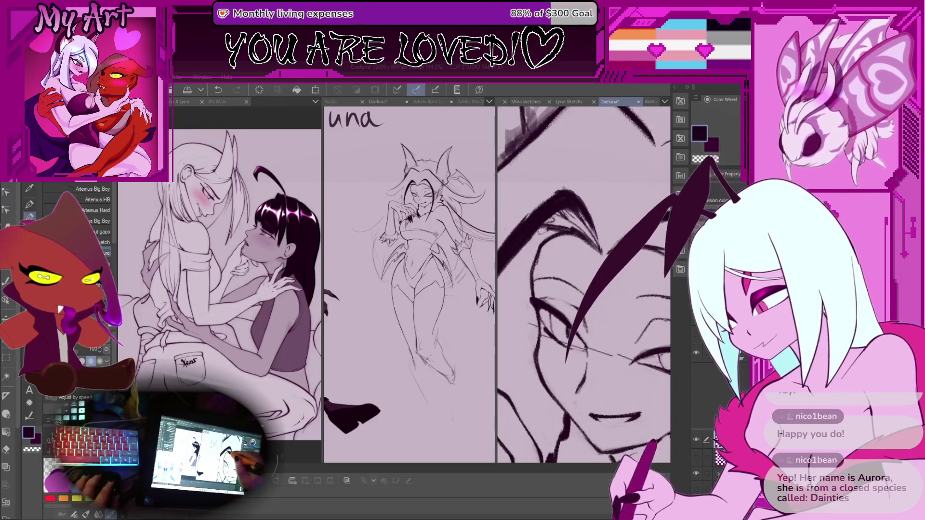
drag(522, 242, 539, 231)
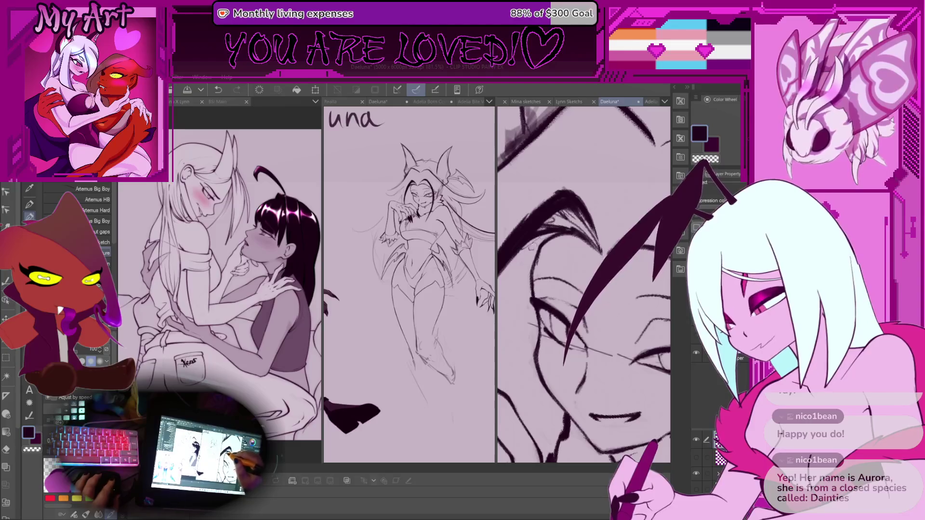
Rotate and reposition the canvas to a comfortable inking angle for the whole figure
drag(546, 235, 530, 241)
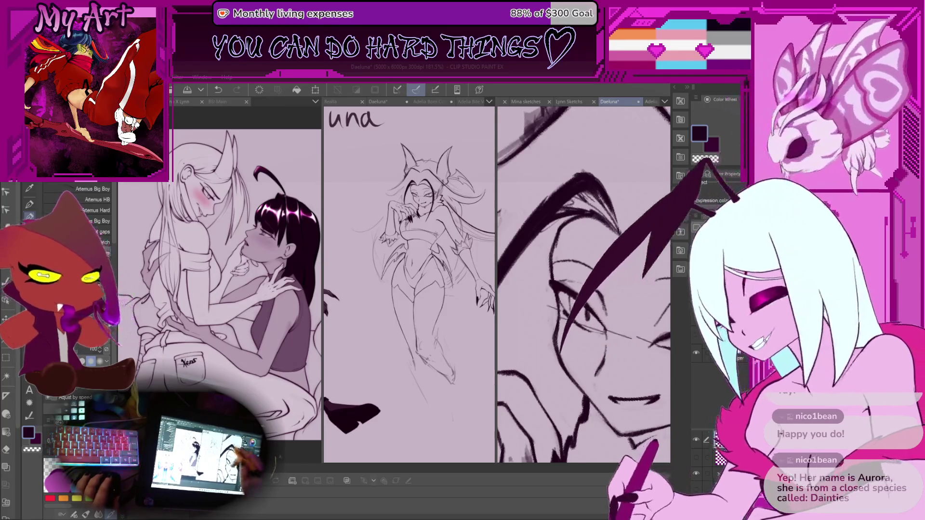
scroll(592, 256, down, 8)
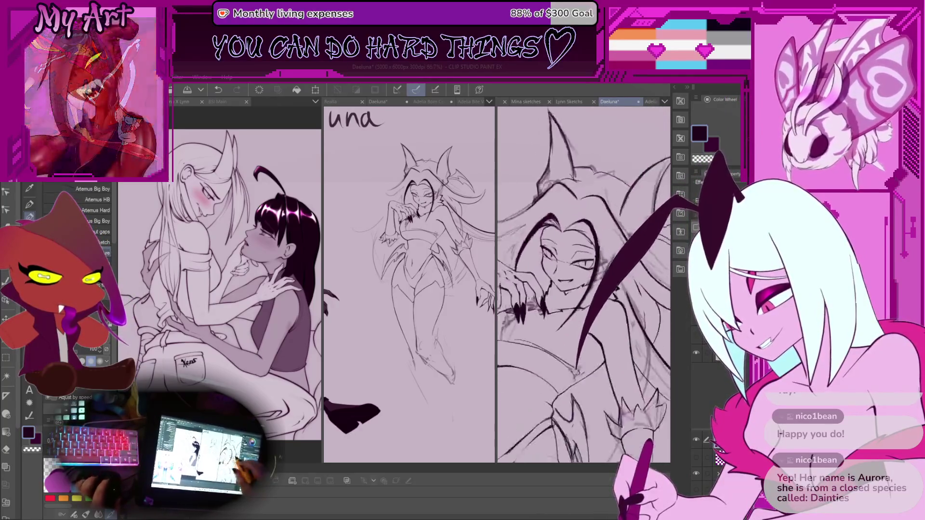
drag(592, 256, 580, 279)
scroll(583, 280, up, 4)
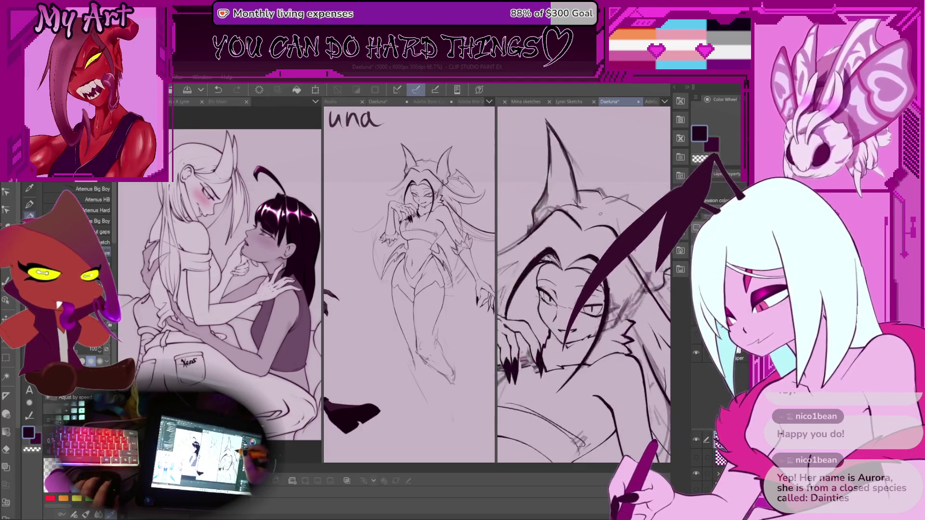
drag(579, 211, 555, 175)
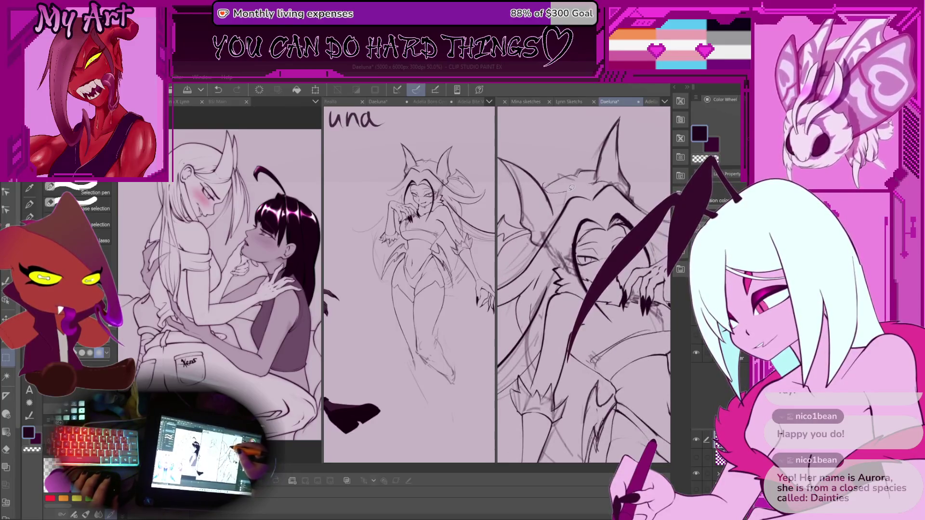
Shift the selected lines near the upper-left ear up and left into place
key(ctrl+t)
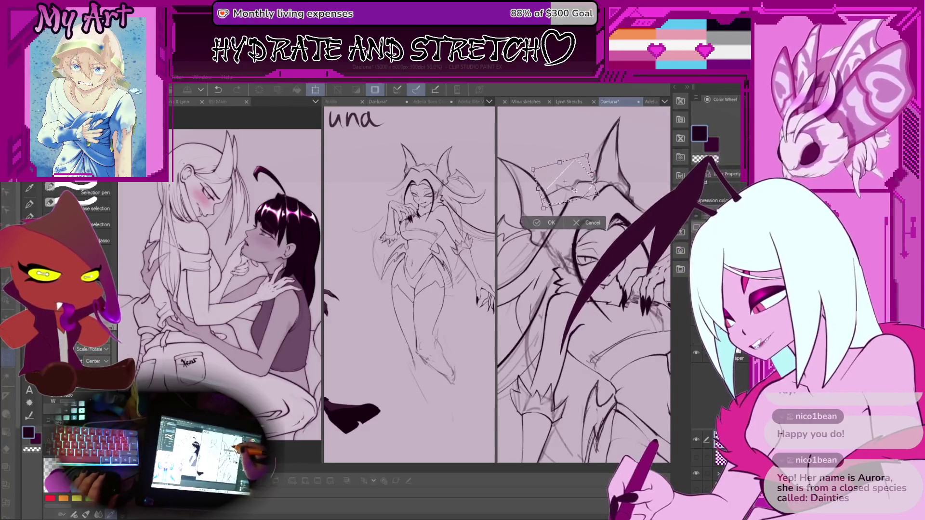
drag(578, 196, 592, 178)
scroll(555, 202, down, 3)
key(Return)
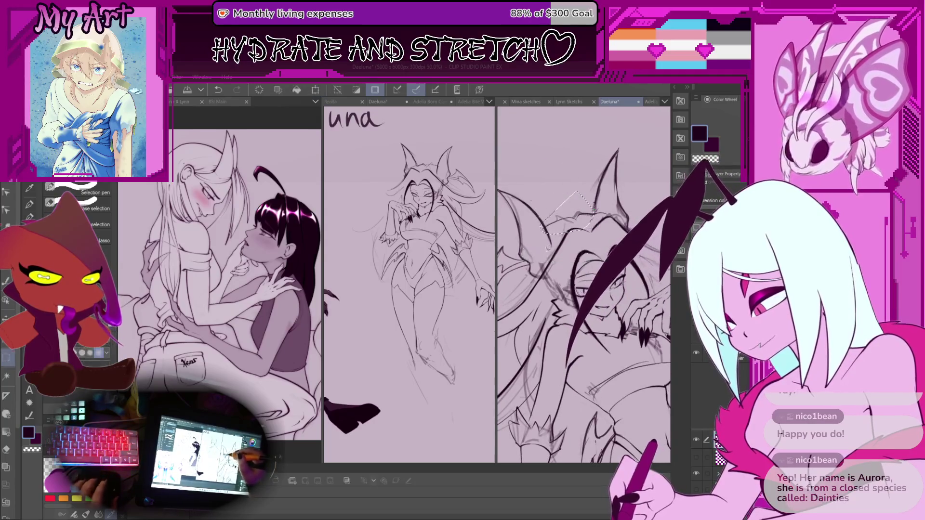
Ink the ear's outline beside the brow with the Lineart Pencil, undoing stray strokes
key(p)
scroll(550, 241, up, 4)
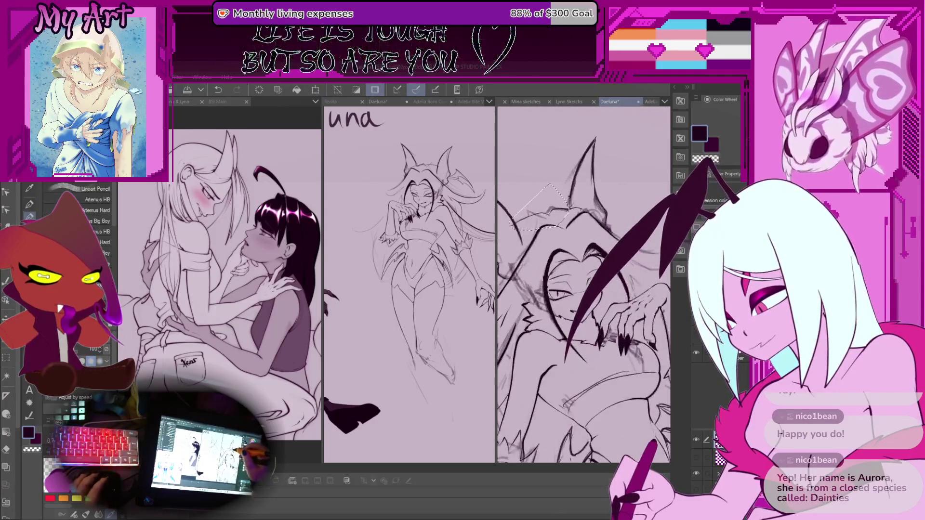
scroll(593, 221, up, 3)
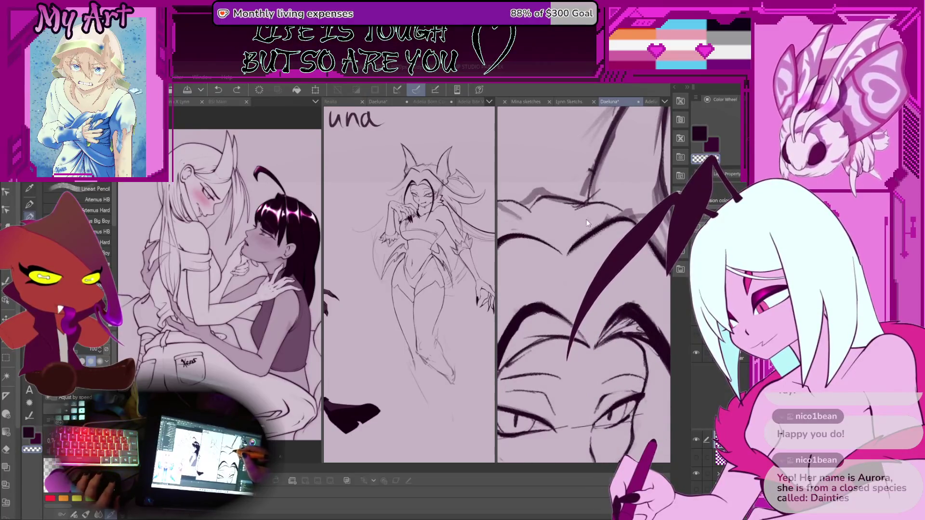
scroll(586, 218, up, 1)
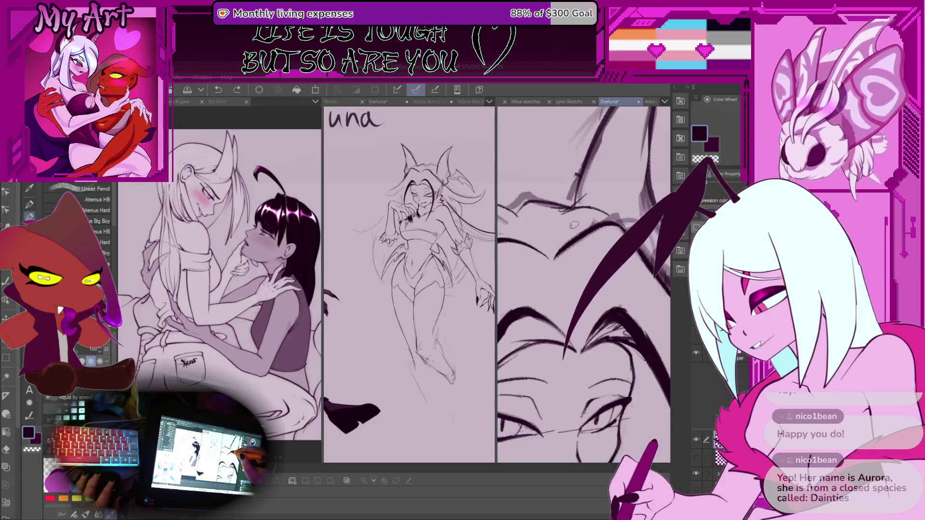
mouse_move(581, 190)
mouse_down()
mouse_move(573, 241)
mouse_move(641, 275)
mouse_up()
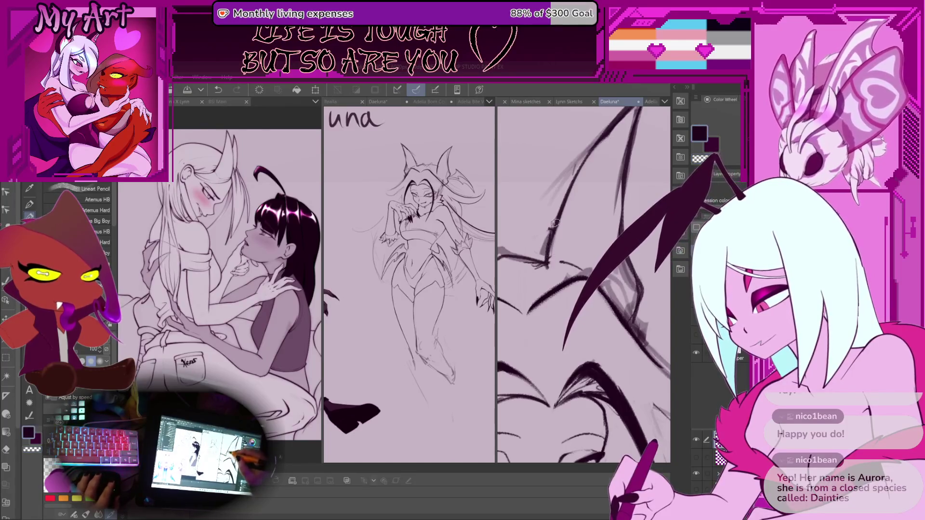
mouse_move(568, 196)
mouse_down()
mouse_move(545, 264)
mouse_move(563, 283)
mouse_move(559, 266)
mouse_up()
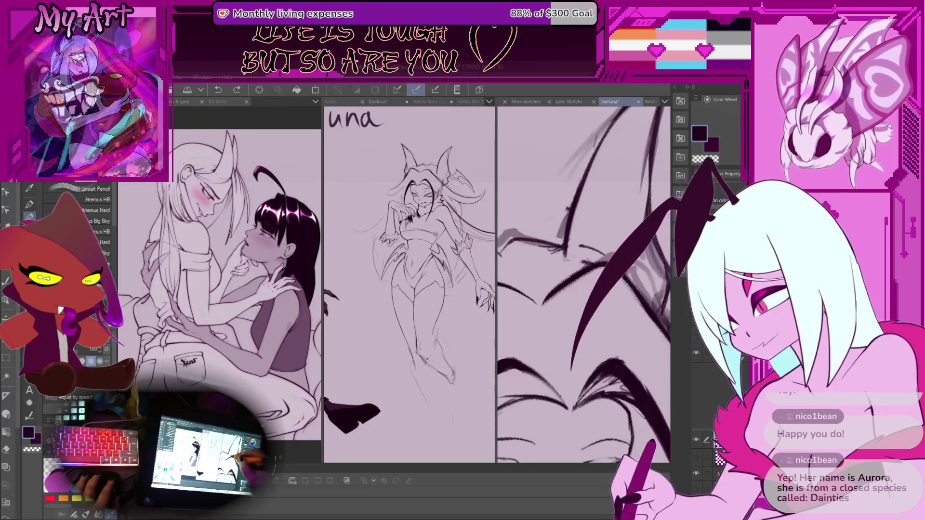
key(ctrl+z)
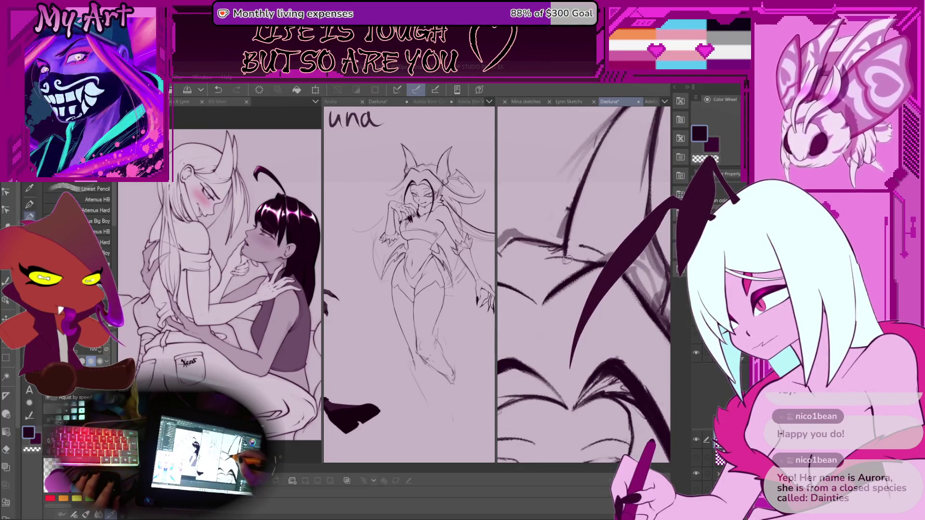
drag(533, 261, 565, 252)
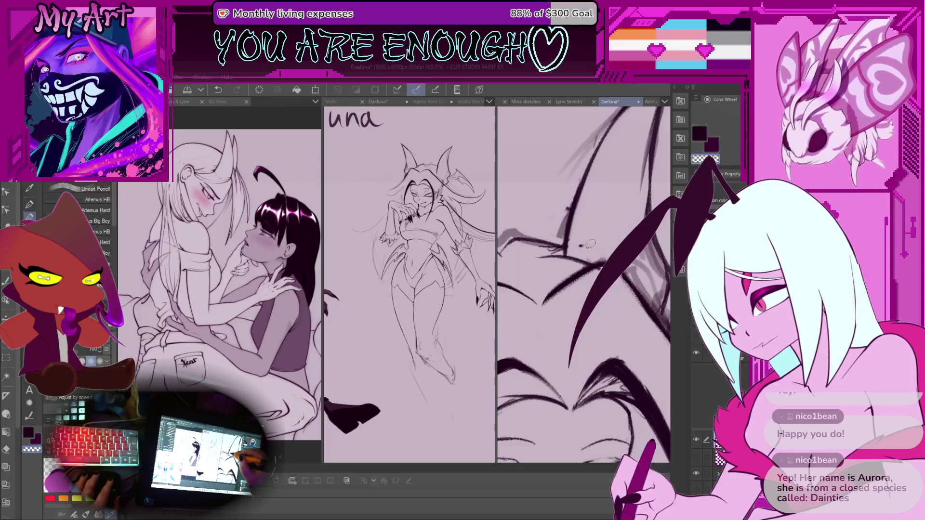
scroll(591, 245, down, 4)
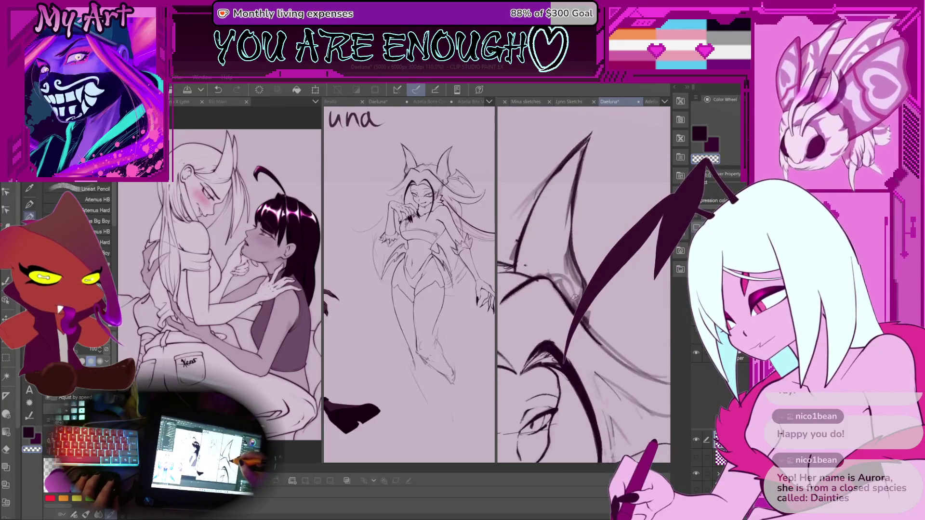
key(ctrl+z)
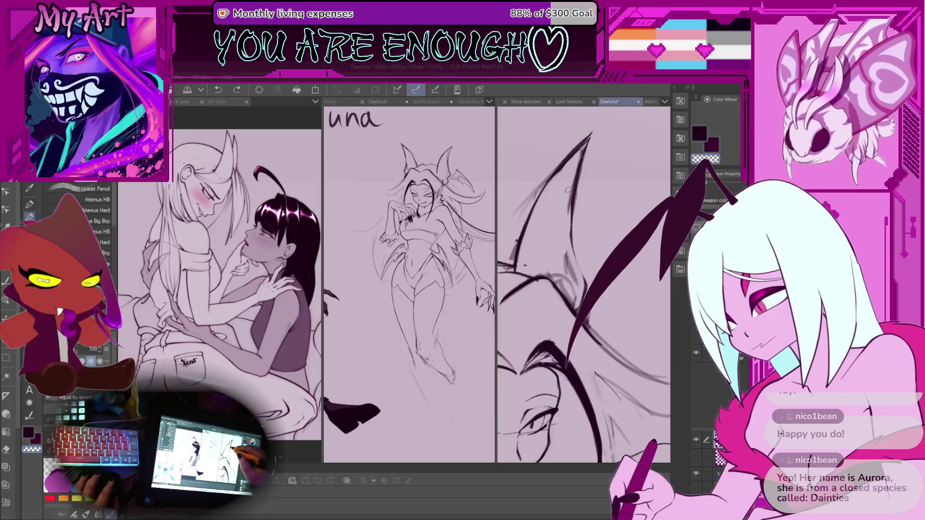
drag(572, 176, 586, 150)
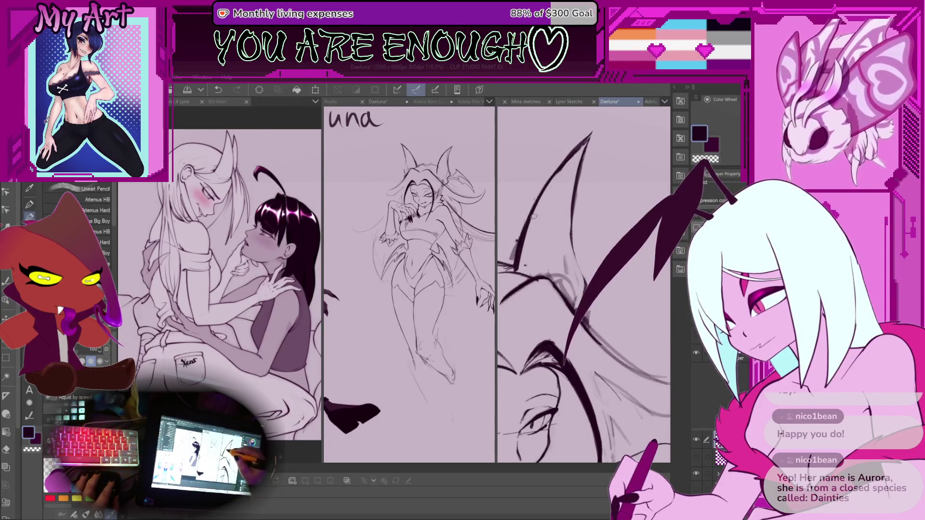
scroll(582, 221, down, 5)
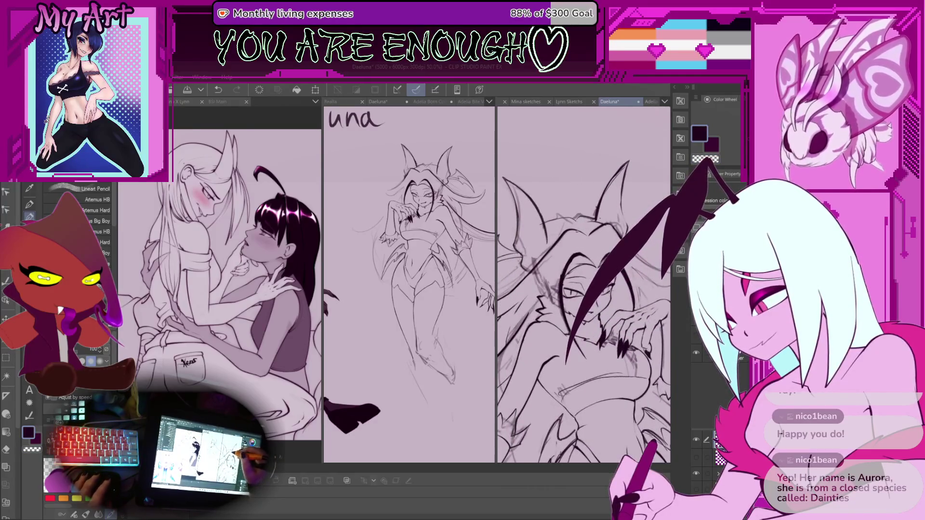
key(m)
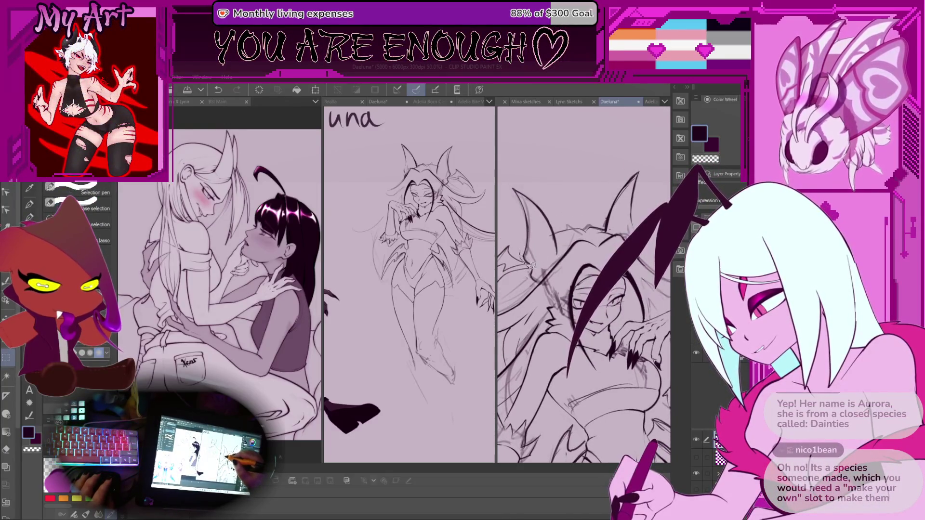
Select the left ear's lines, move them down, and squeeze them narrower horizontally
mouse_move(535, 284)
mouse_down()
mouse_move(554, 255)
mouse_move(544, 202)
mouse_move(511, 178)
mouse_move(514, 211)
mouse_up()
scroll(561, 244, up, 2)
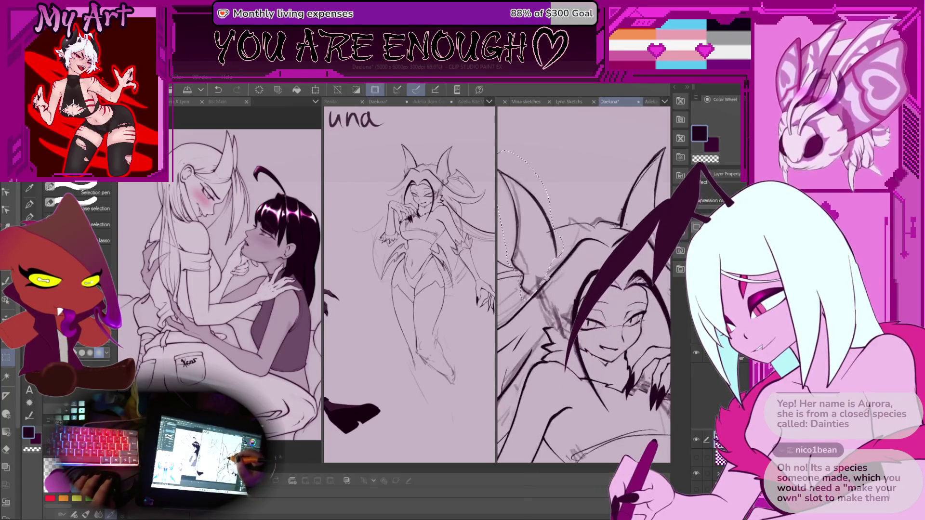
key(ctrl+t)
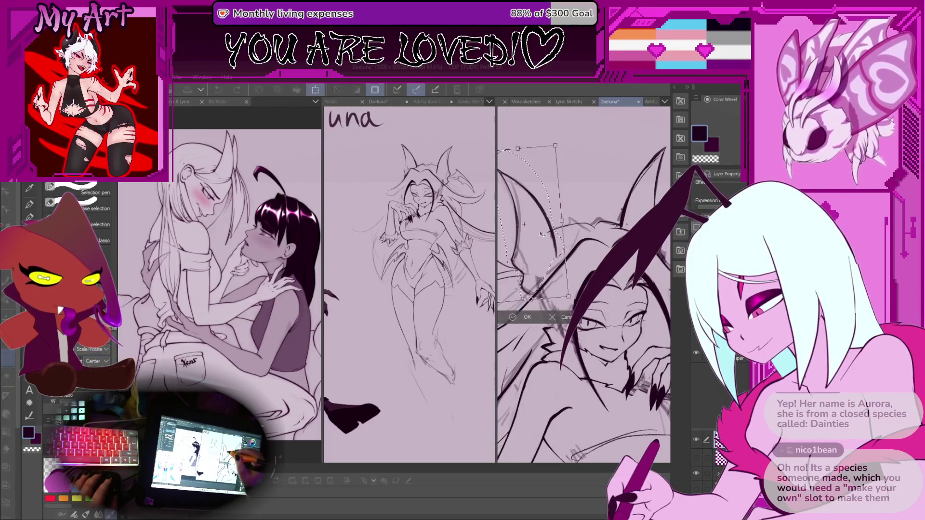
drag(543, 242, 563, 246)
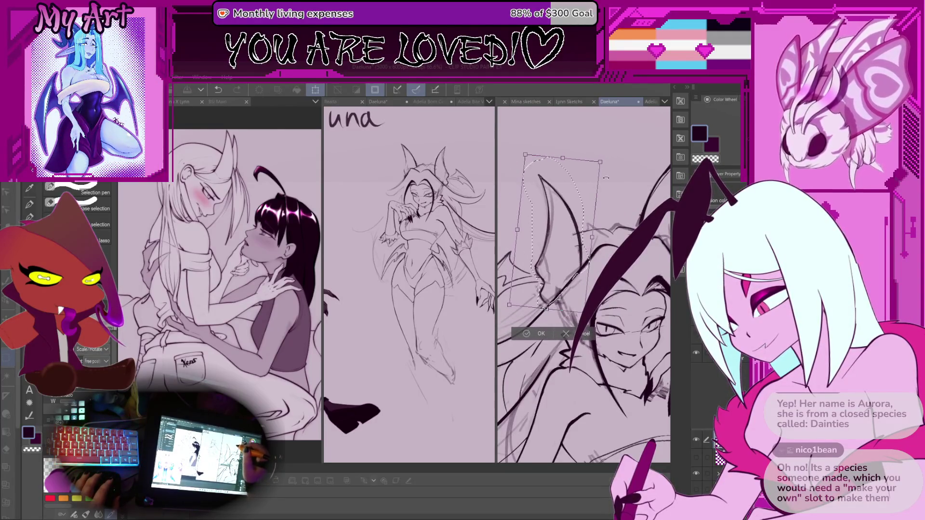
key(Return)
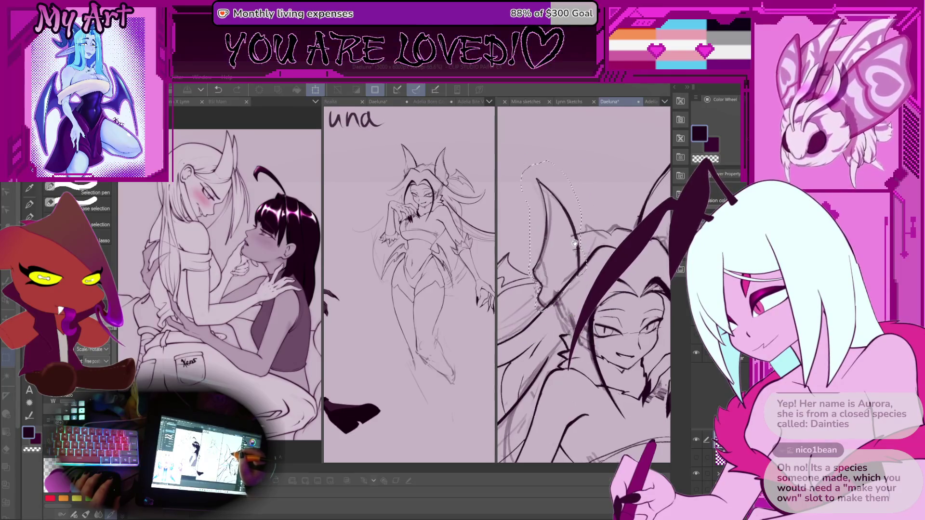
key(ctrl+t)
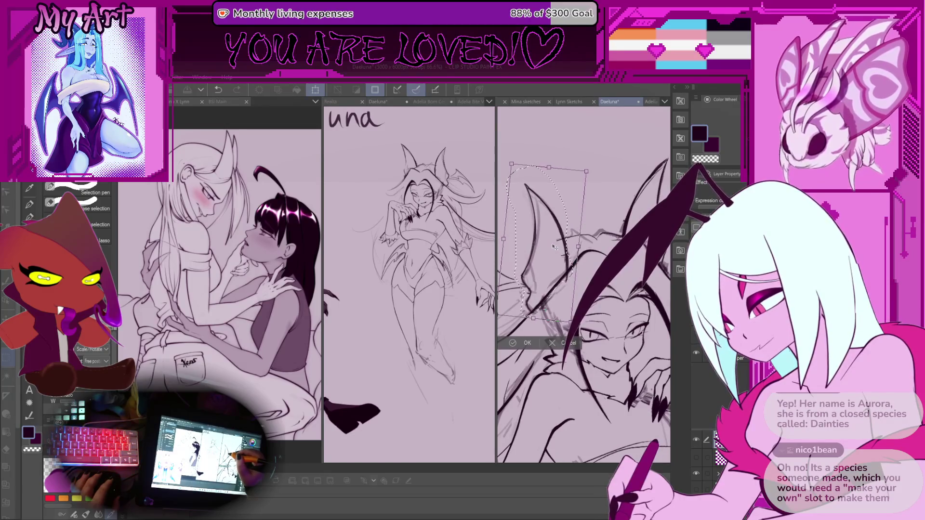
drag(554, 246, 560, 248)
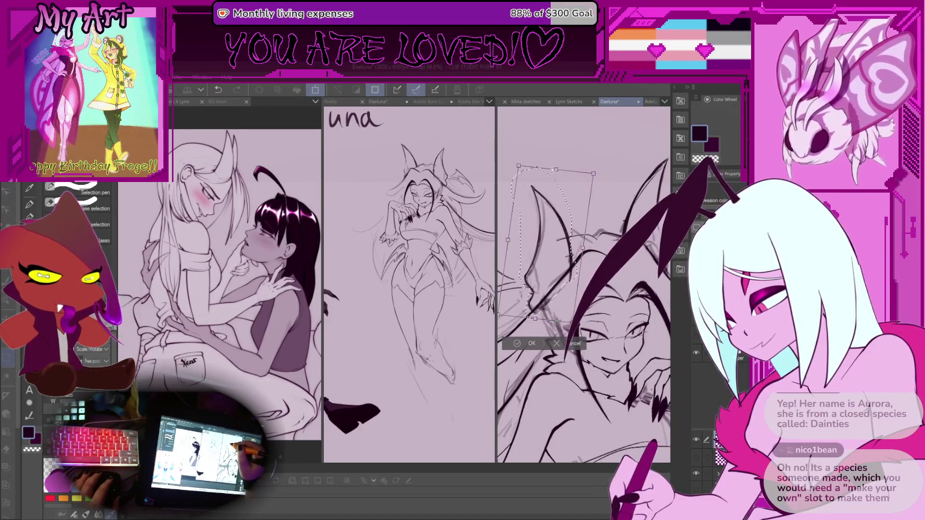
drag(520, 167, 528, 163)
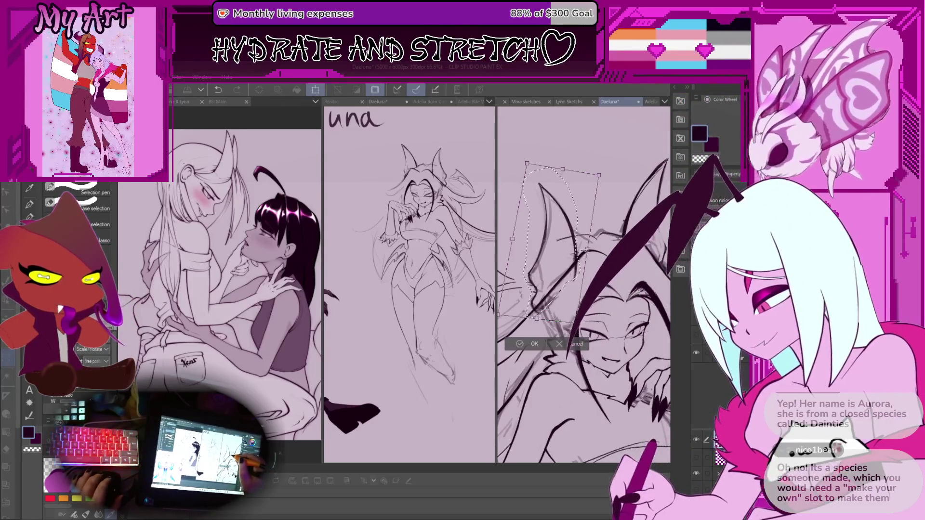
key(ctrl+z)
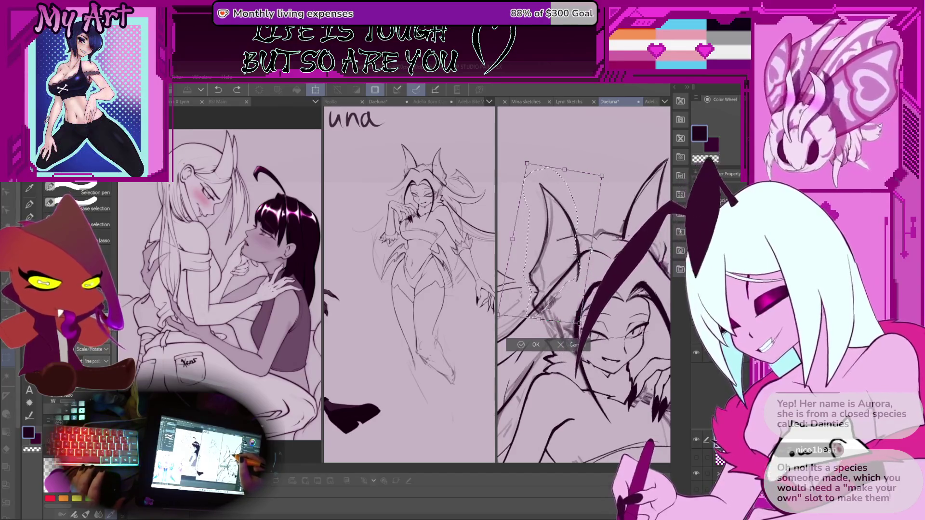
key(Return)
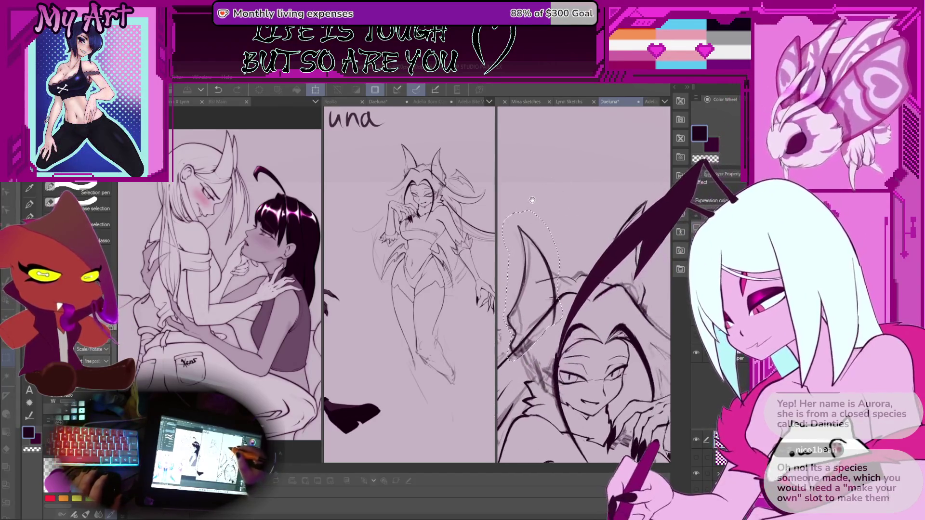
key(ctrl+t)
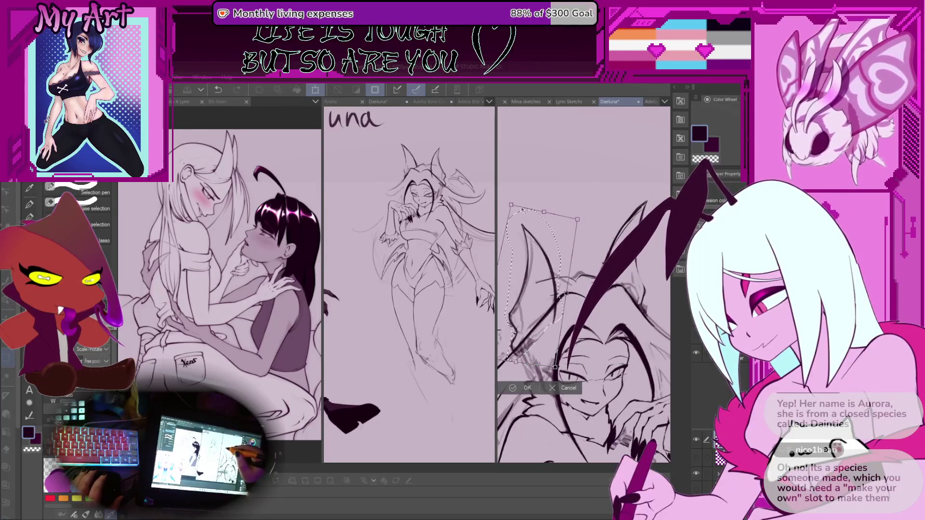
drag(567, 293, 526, 292)
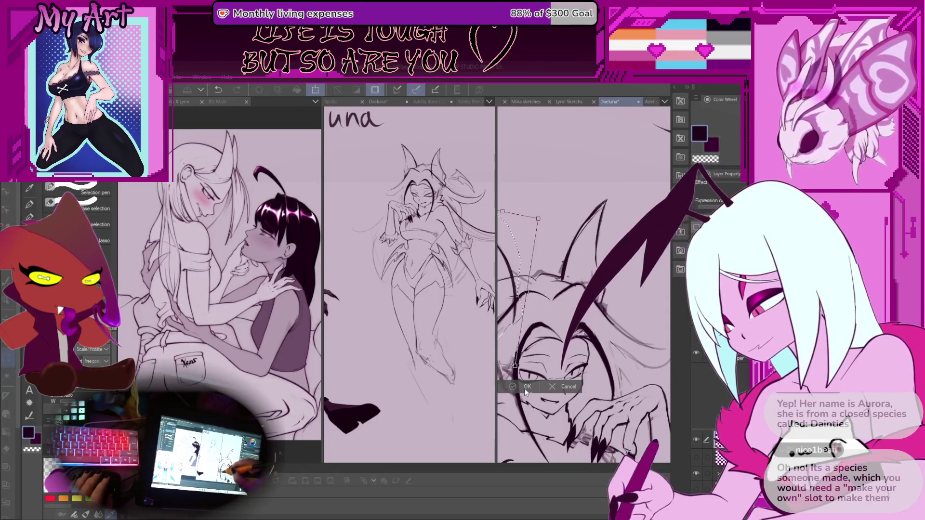
key(Return)
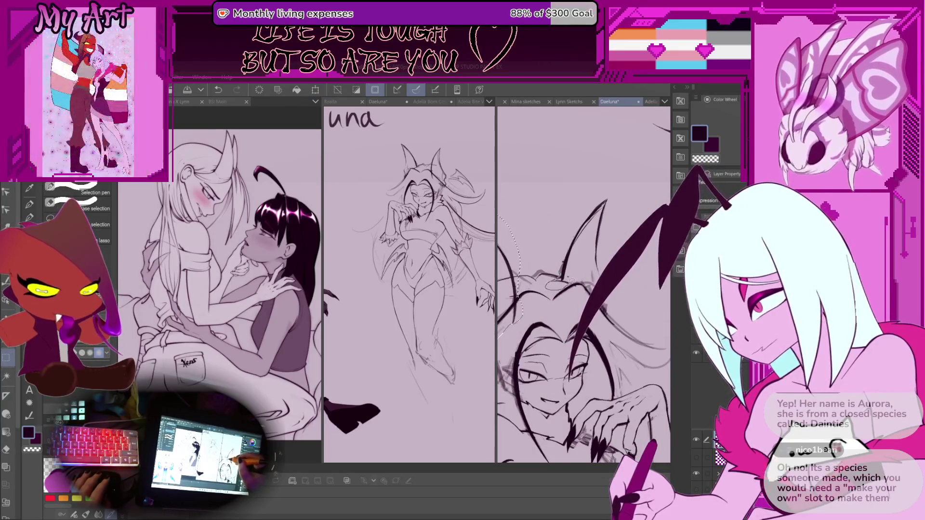
Rescale and skew the other ear to fit the sketch, then clear the selection
drag(566, 284, 568, 250)
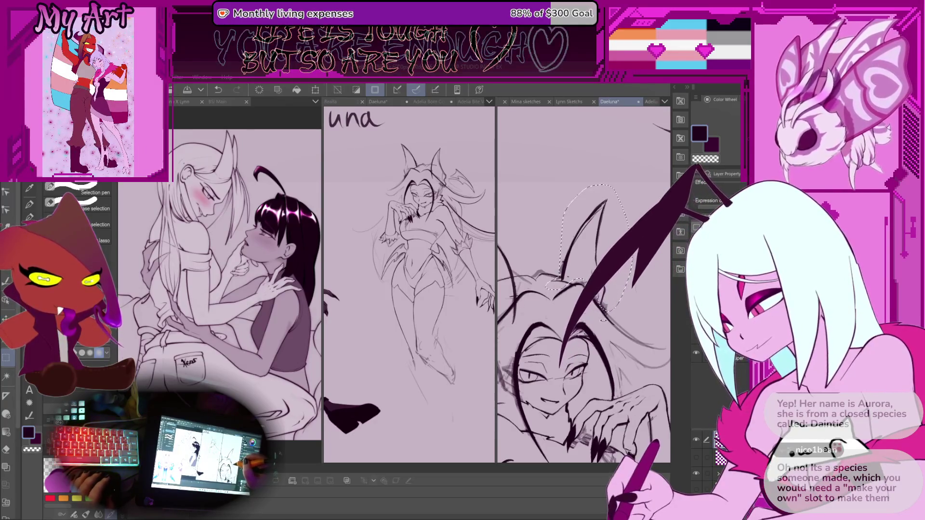
key(ctrl+t)
drag(541, 253, 542, 258)
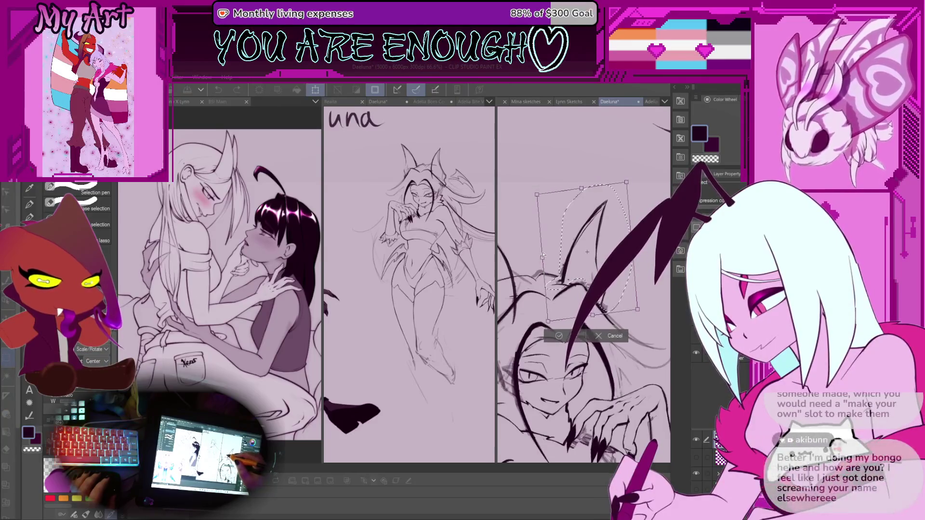
drag(639, 314, 652, 338)
scroll(637, 282, down, 2)
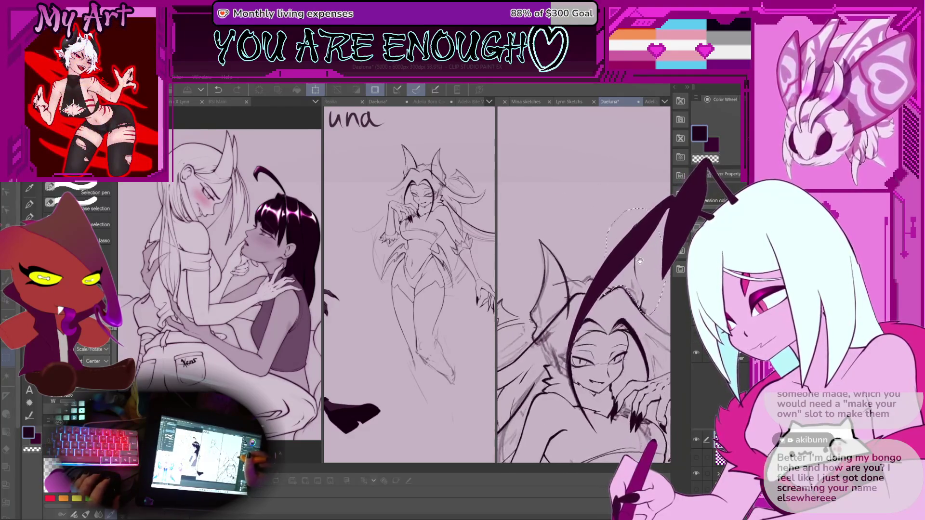
drag(585, 266, 583, 267)
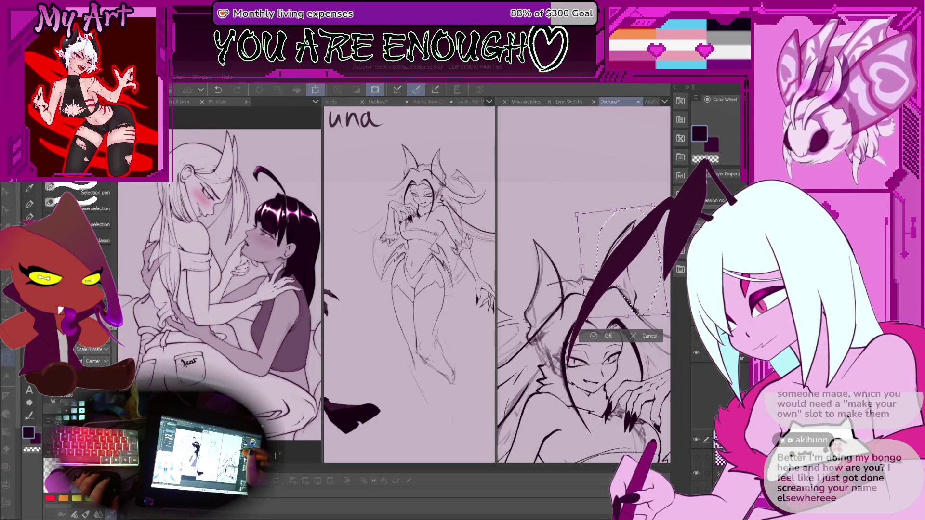
drag(653, 206, 655, 208)
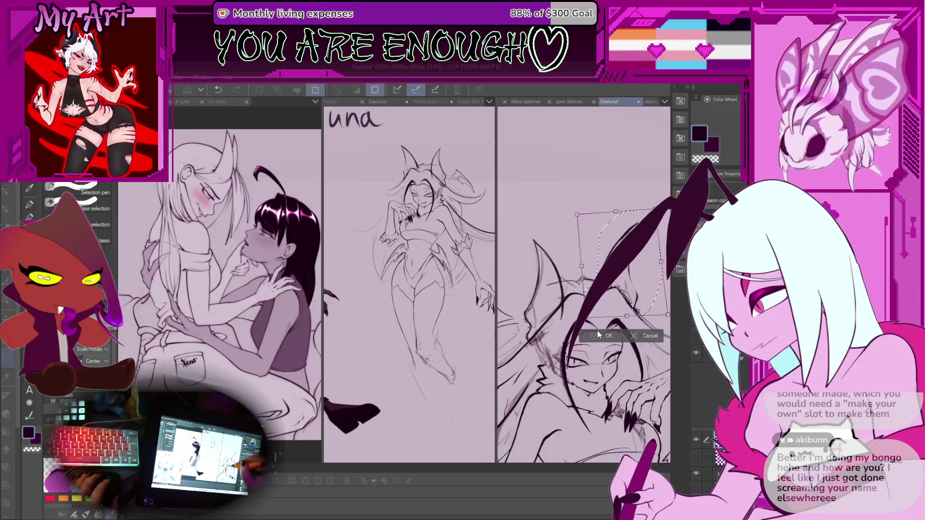
key(Return)
scroll(583, 284, down, 3)
key(p)
key(p)
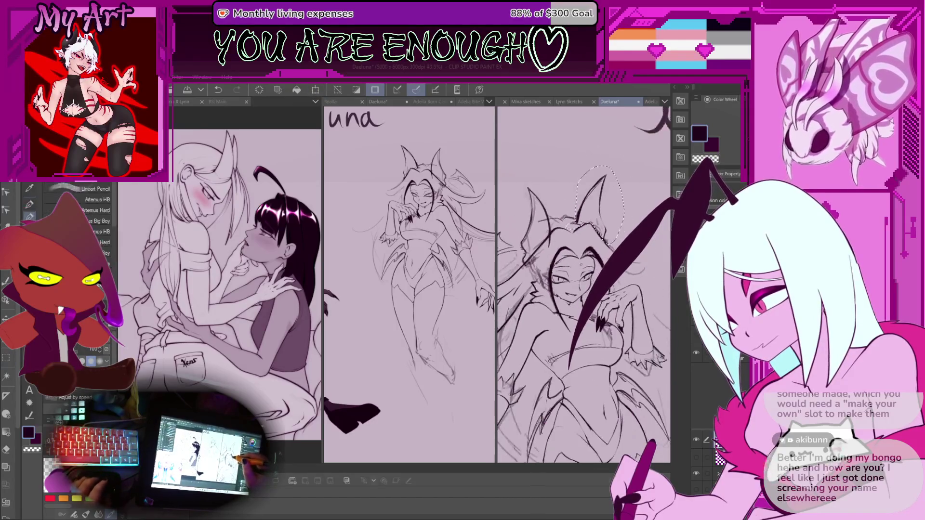
key(ctrl+d)
Zoom and rotate the Daeluna canvas view upright onto her face
scroll(583, 285, down, 3)
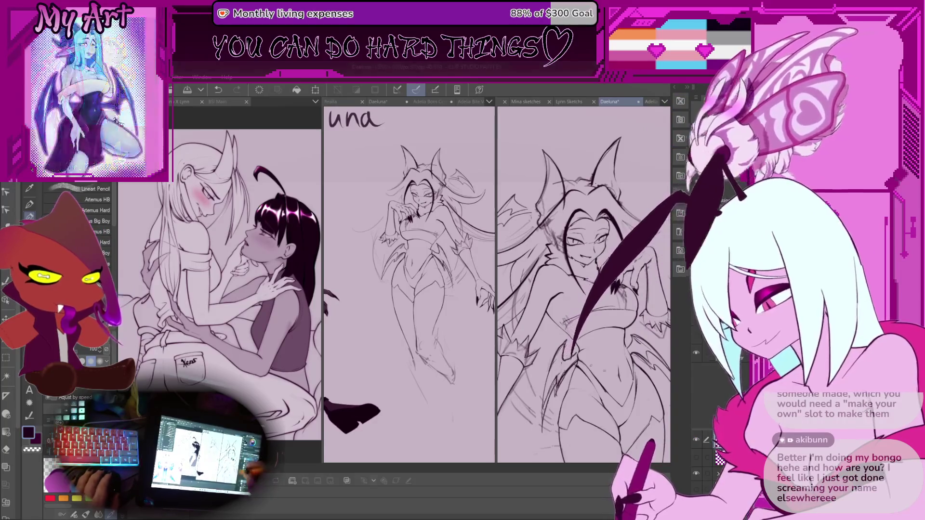
scroll(548, 297, down, 3)
drag(549, 297, 555, 302)
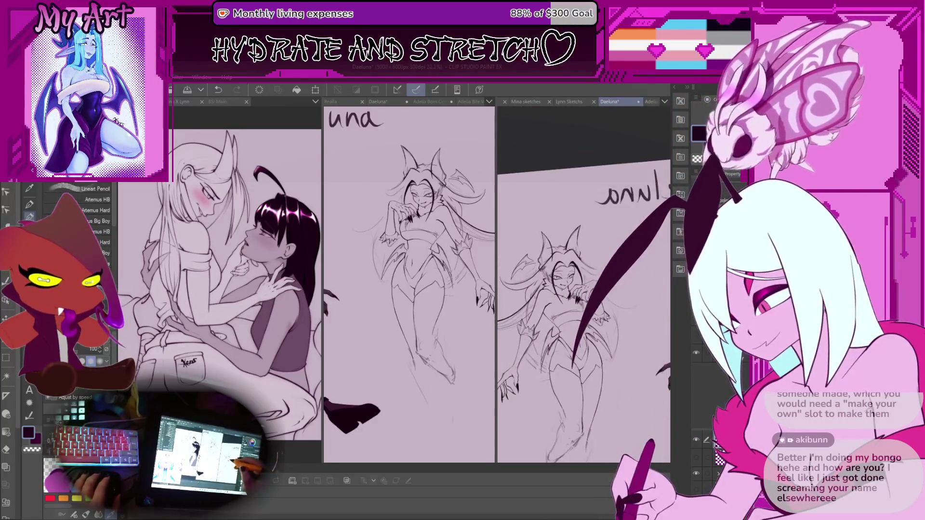
scroll(541, 278, up, 5)
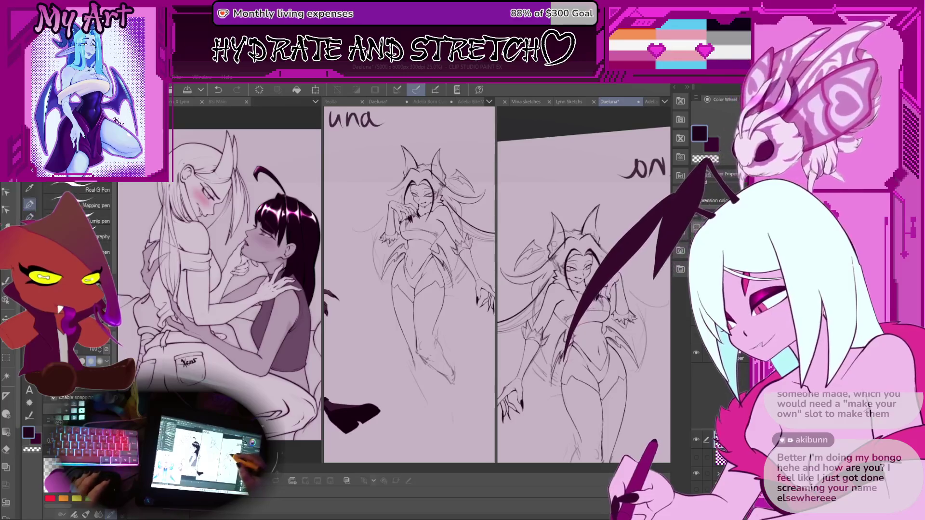
scroll(541, 278, up, 3)
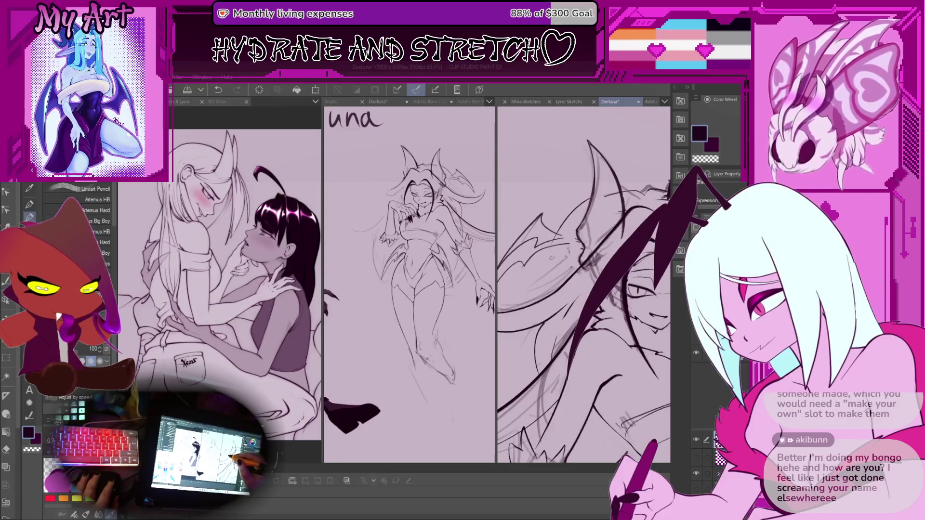
drag(554, 289, 573, 279)
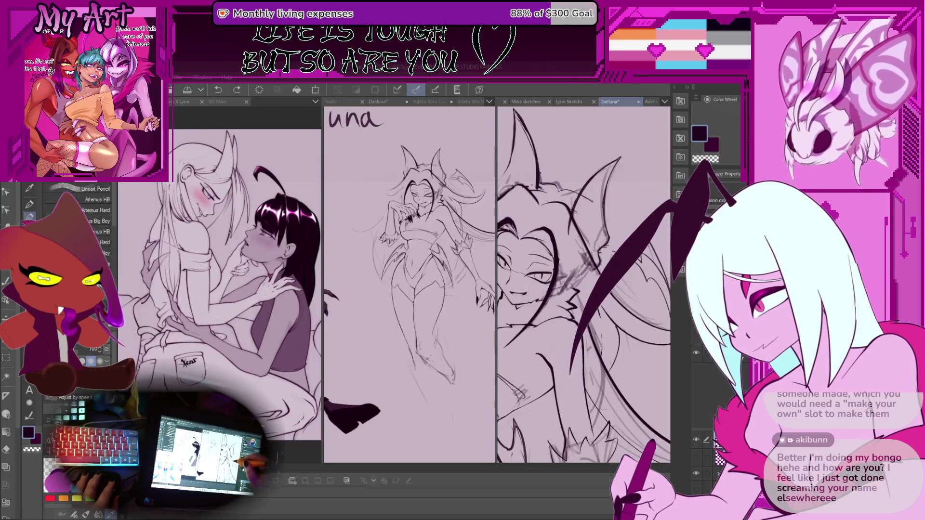
drag(606, 255, 606, 227)
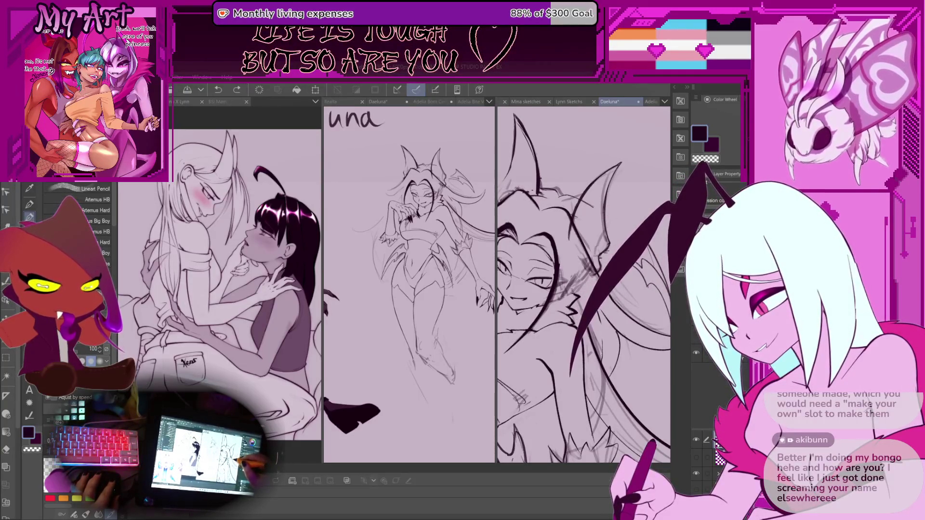
key(ctrl+z)
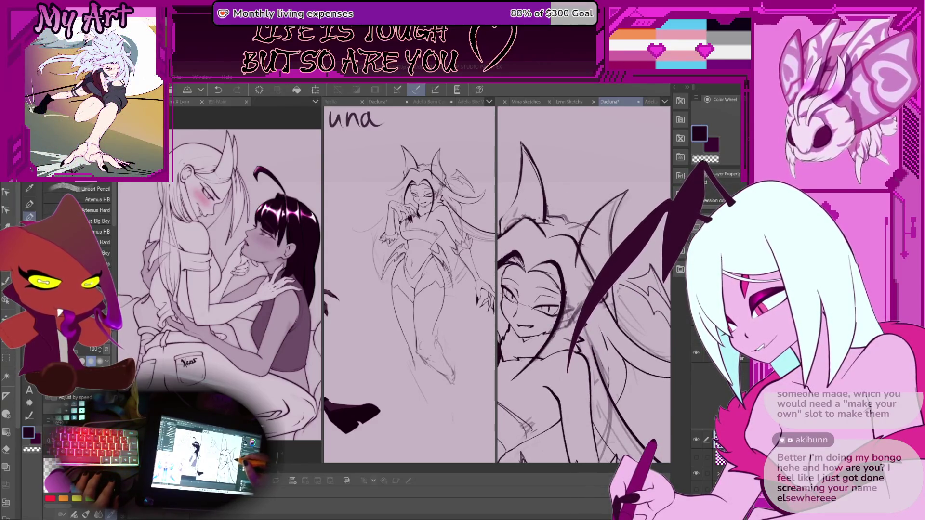
Pan over the face and lower sketch, then switch to the Illustration reference document
drag(577, 203, 583, 227)
scroll(583, 226, up, 3)
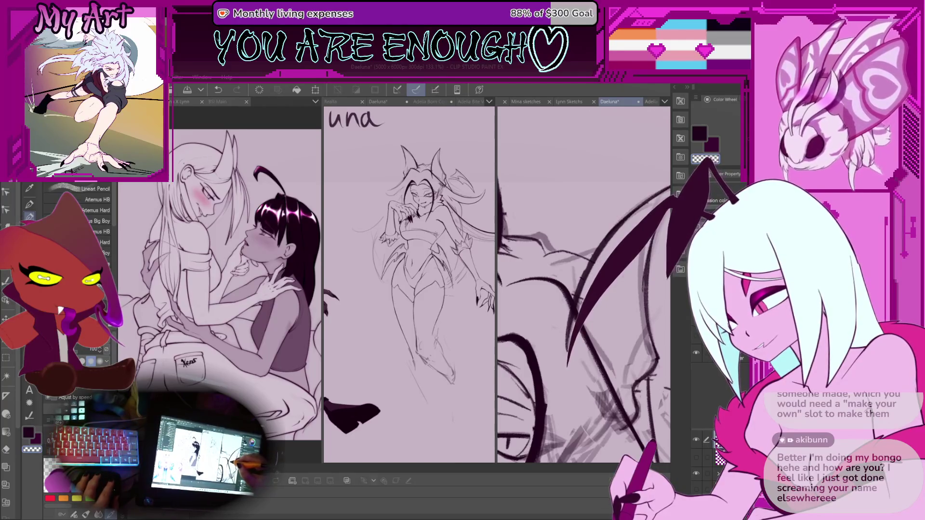
drag(604, 347, 585, 320)
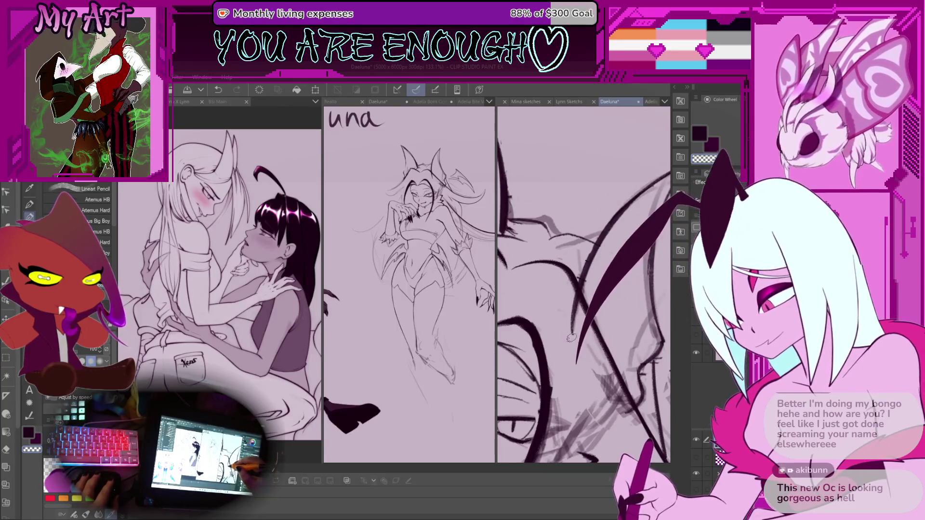
scroll(584, 284, down, 8)
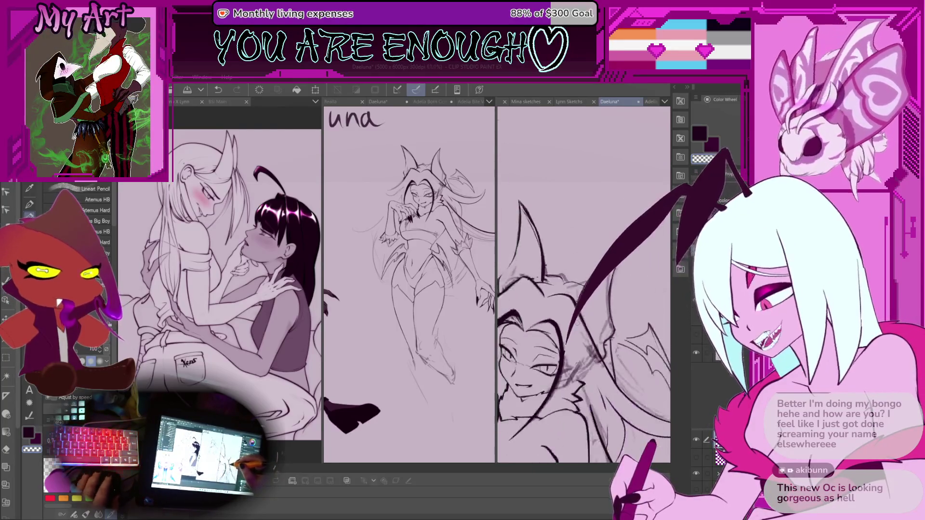
scroll(605, 208, down, 4)
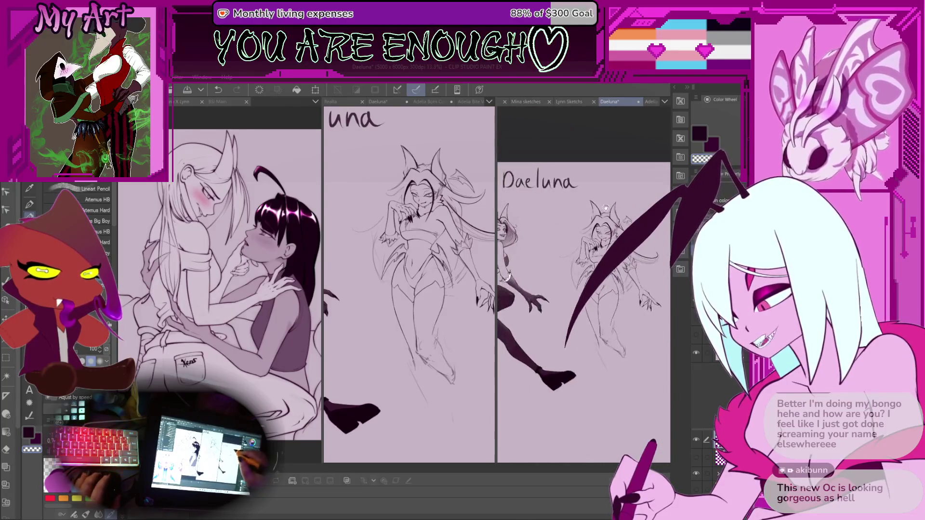
scroll(583, 241, up, 1)
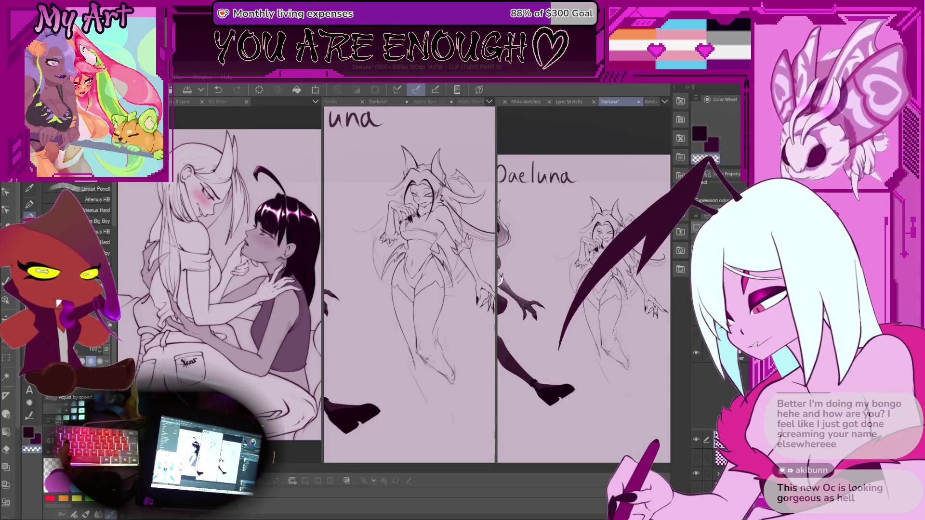
key(ctrl+Tab)
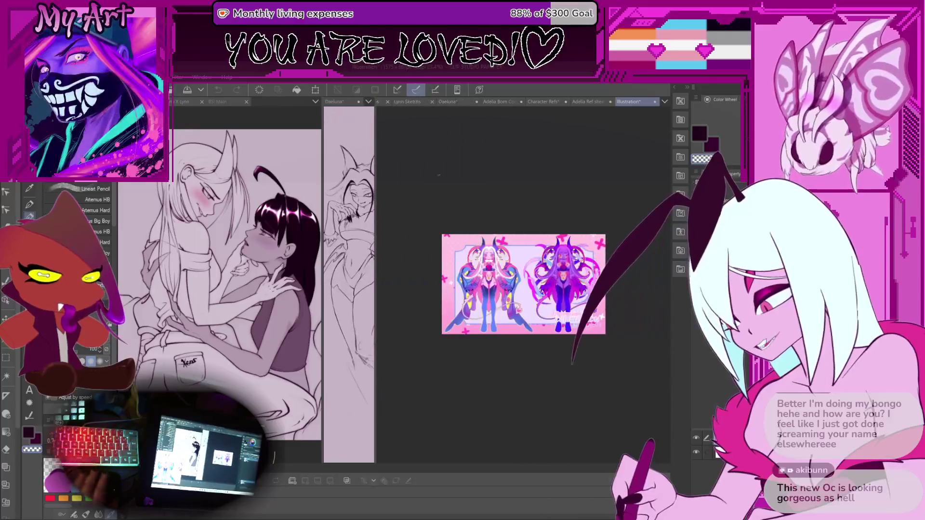
Zoom the reference onto the purple character, then return to the Daeluna document
scroll(482, 355, up, 5)
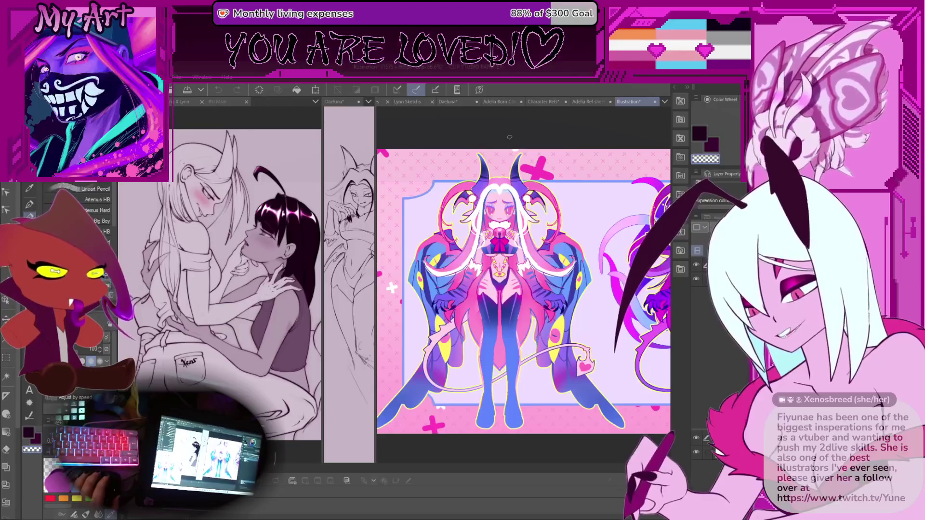
mouse_move(644, 170)
mouse_down()
mouse_move(496, 276)
mouse_move(551, 273)
mouse_up()
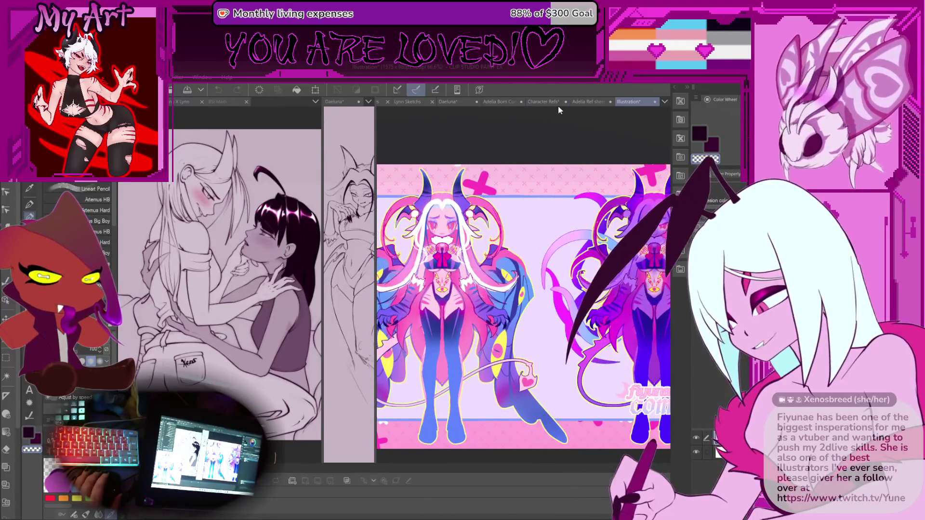
click(450, 102)
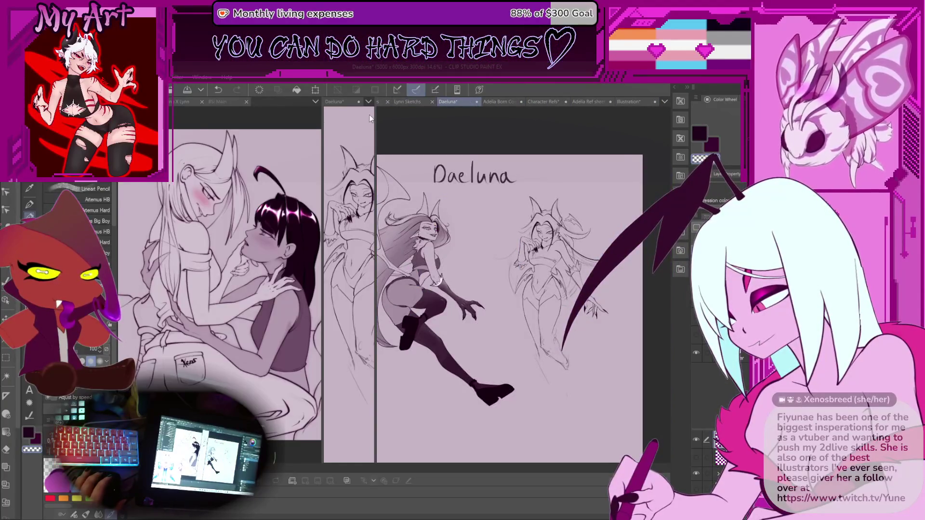
Widen the middle pane and reposition the views of the Daeluna sketch and reference sheet
drag(375, 115, 477, 114)
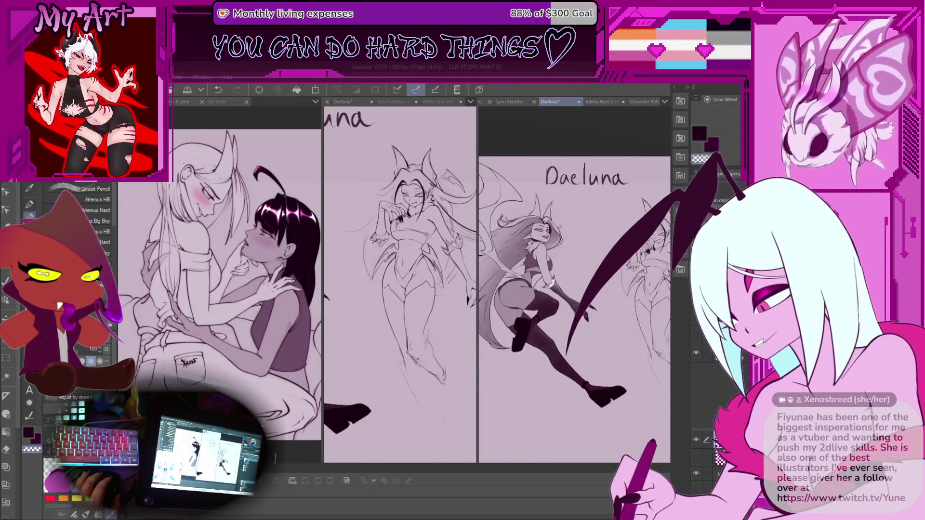
scroll(534, 202, down, 2)
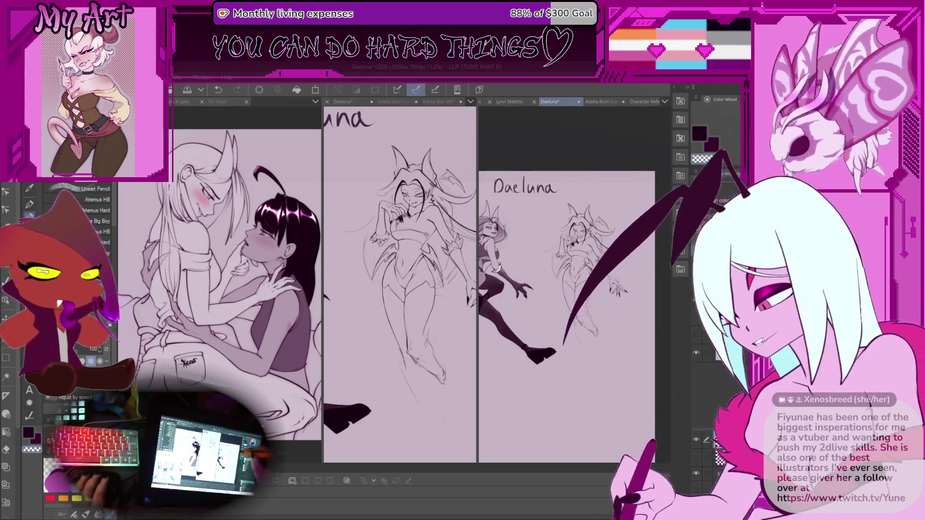
scroll(566, 262, up, 5)
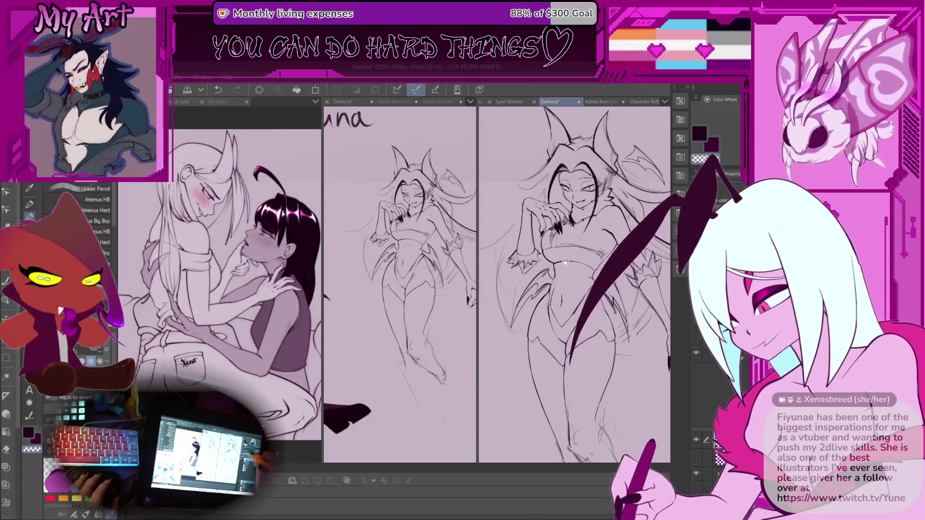
drag(585, 240, 580, 235)
scroll(579, 236, up, 3)
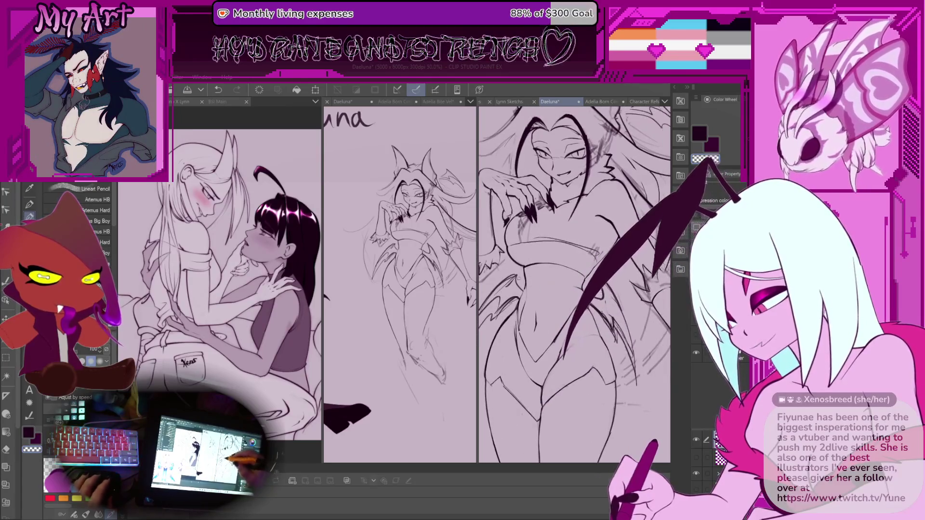
scroll(579, 236, down, 4)
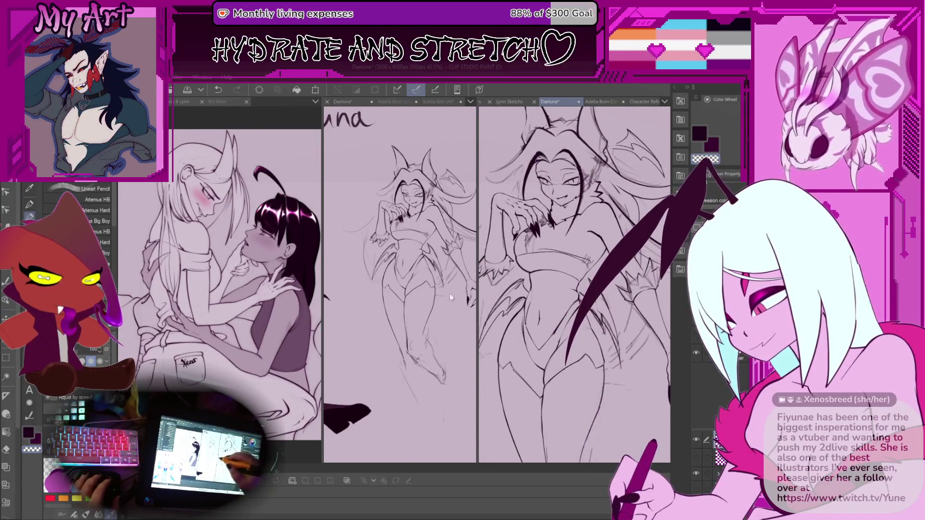
click(419, 308)
scroll(419, 309, down, 3)
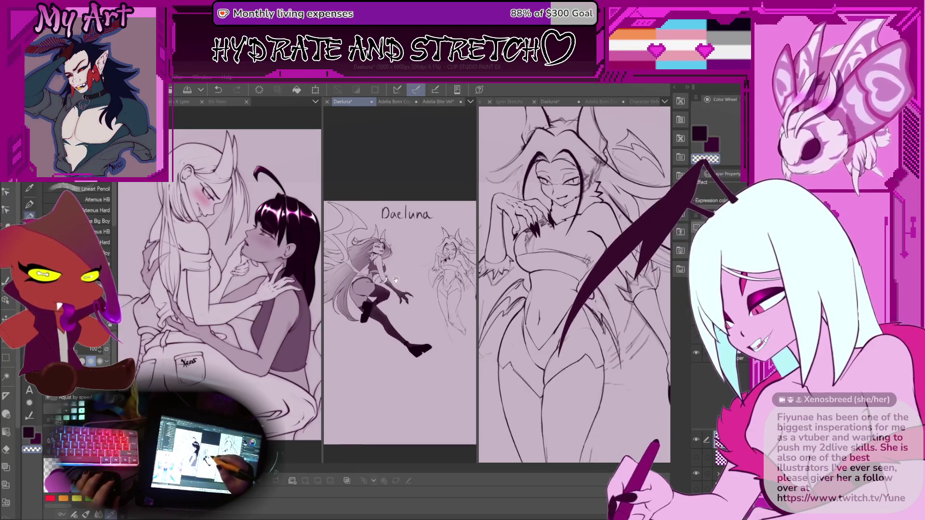
drag(403, 286, 378, 291)
mouse_move(412, 317)
mouse_down()
mouse_move(441, 318)
mouse_move(385, 314)
mouse_up()
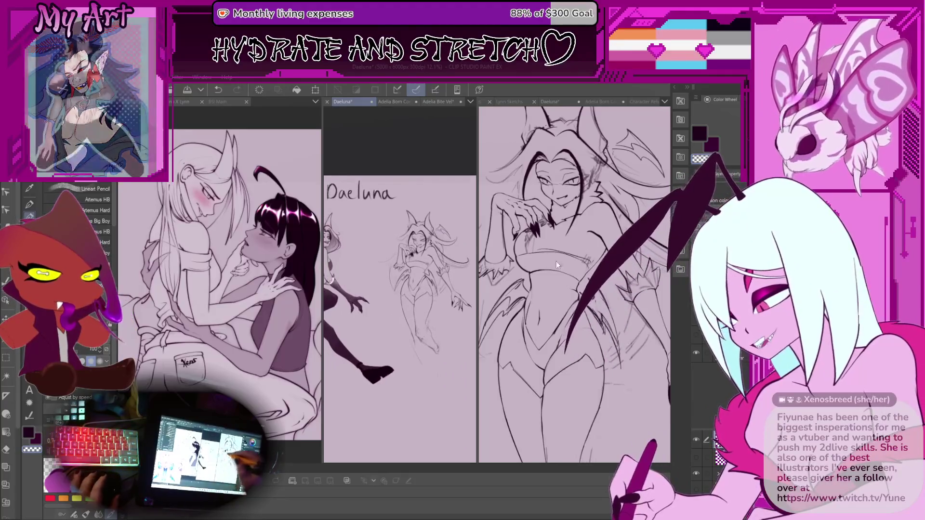
Zoom the line art onto Daeluna's torso, lasso a band across her waist, and switch to the 115 file
click(542, 270)
scroll(542, 271, up, 3)
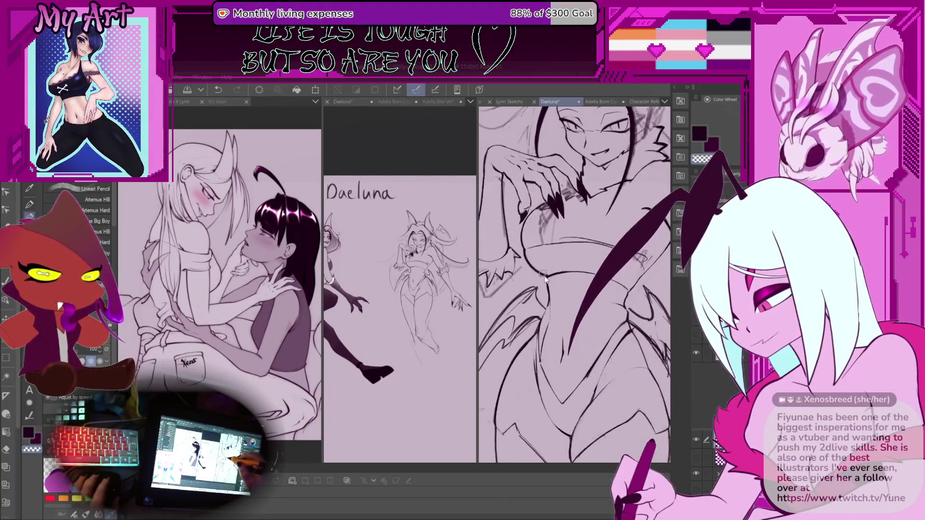
mouse_move(565, 244)
mouse_down()
mouse_move(520, 259)
mouse_move(520, 289)
mouse_move(597, 300)
mouse_move(508, 288)
mouse_up()
key(m)
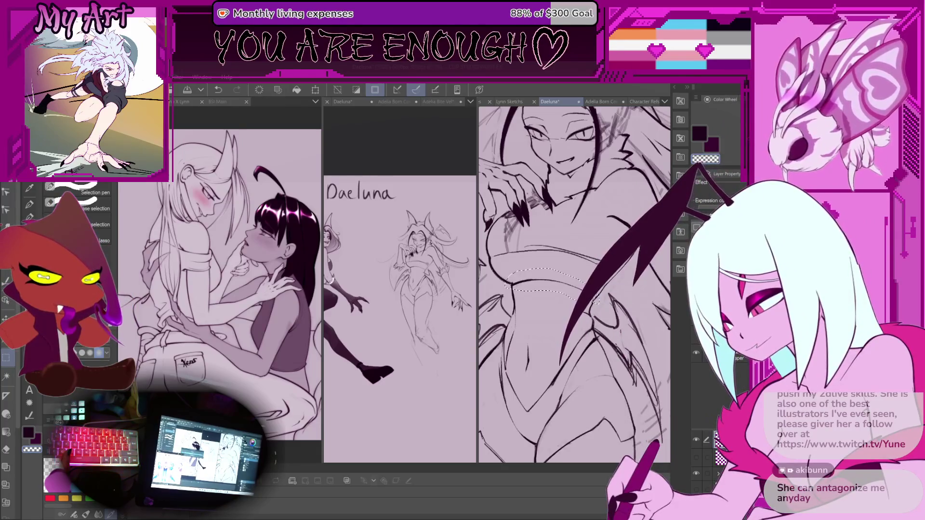
key(ctrl+w)
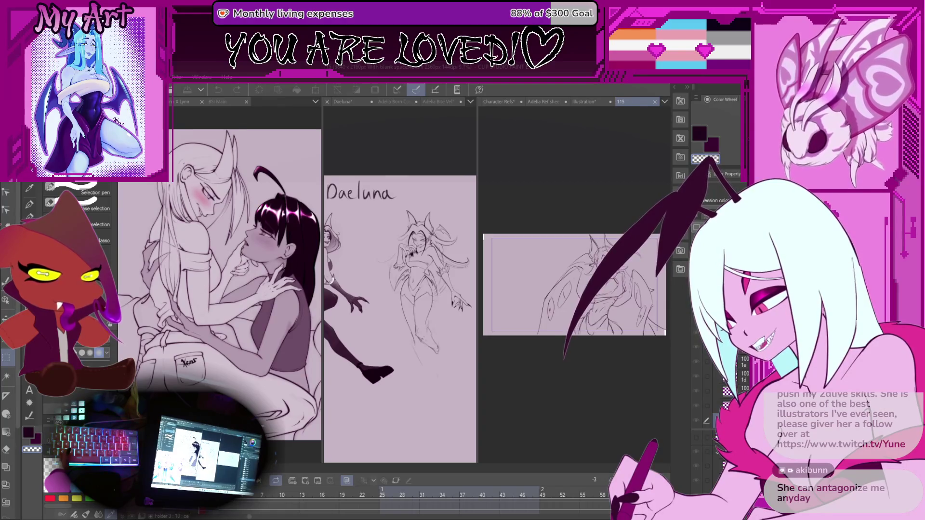
Fit the 115 animation alone in the view, enlarge the timeline to its layer rows, and scroll to the earliest frames
key(ctrl+shift+t)
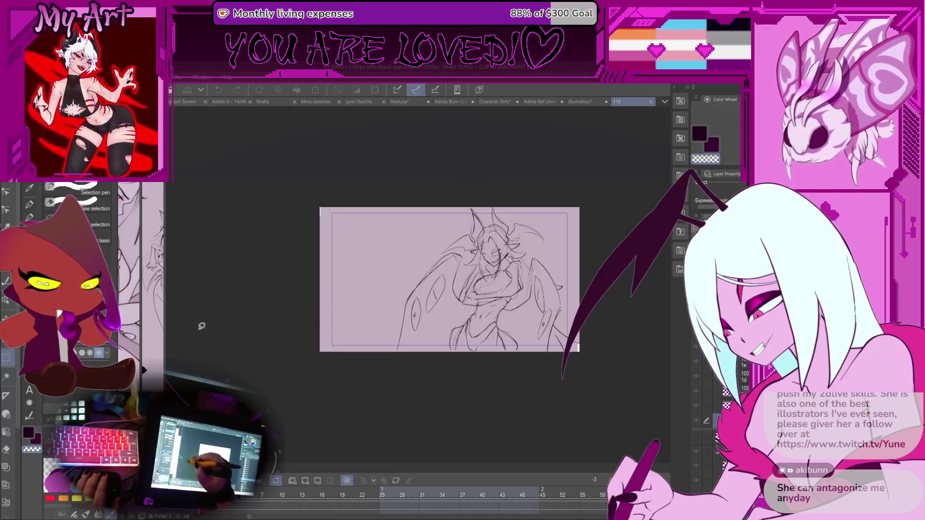
scroll(446, 255, up, 2)
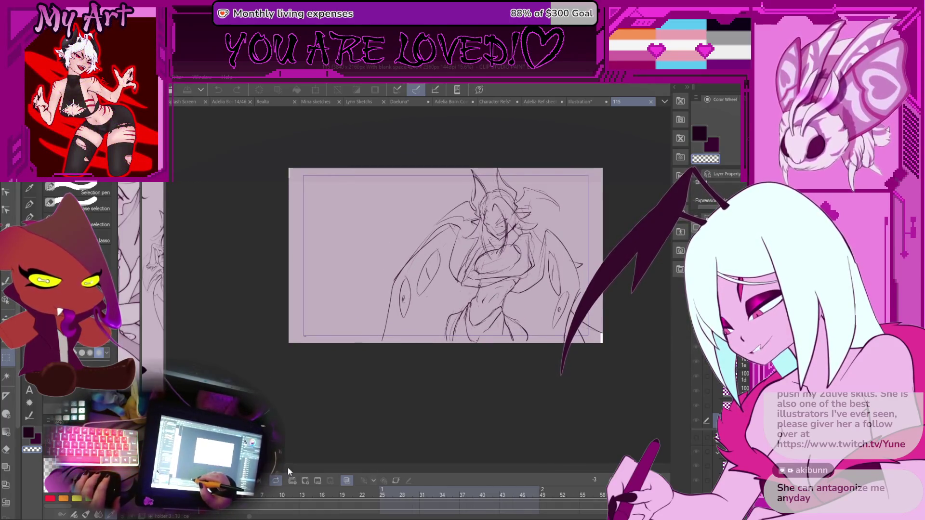
drag(290, 466, 293, 374)
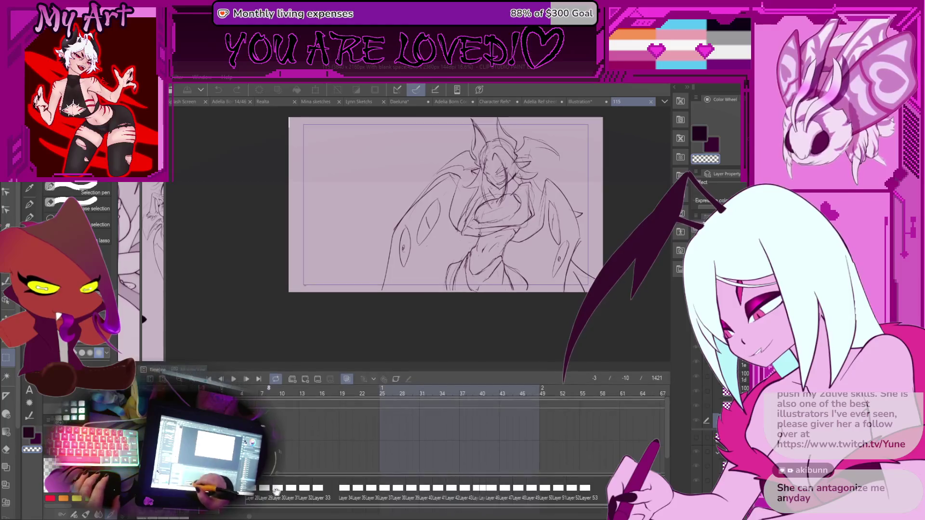
drag(297, 433, 356, 422)
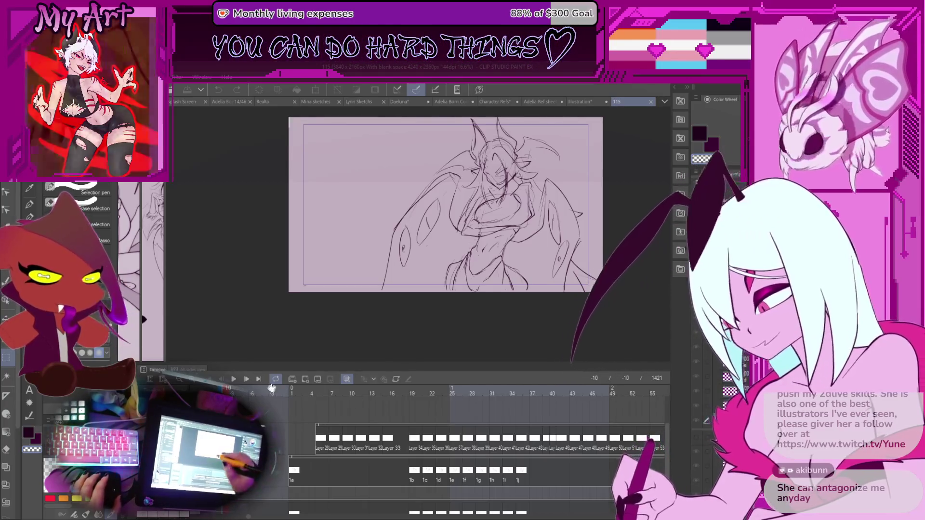
drag(459, 256, 446, 273)
scroll(446, 273, up, 2)
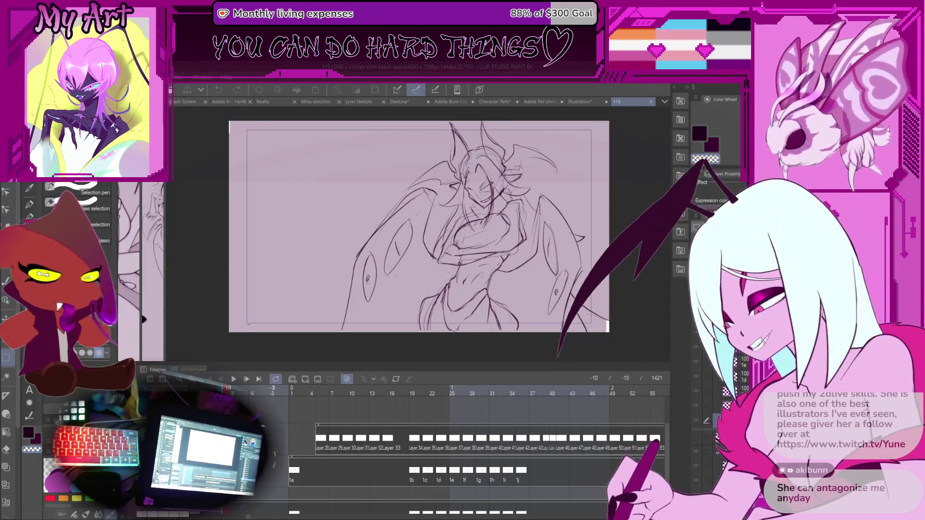
Play the 115 animation and stop playback on frame 191
click(238, 380)
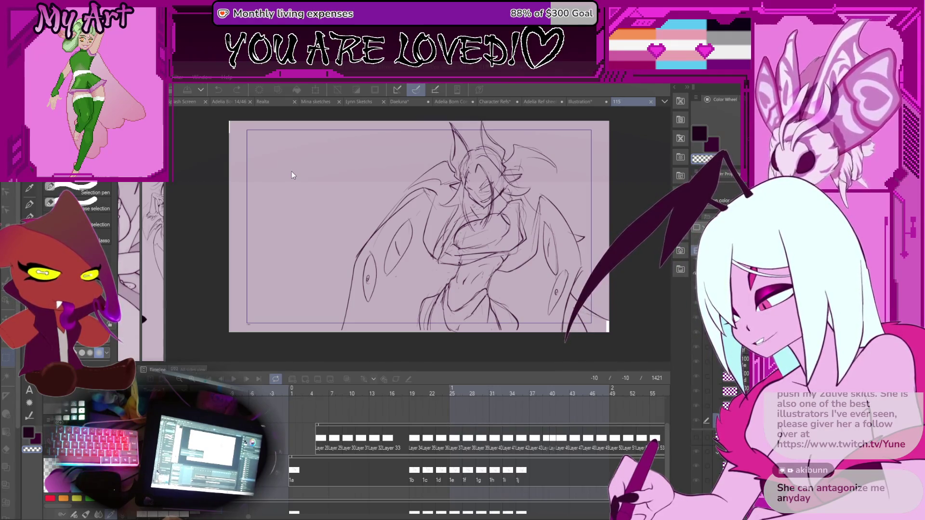
key(space)
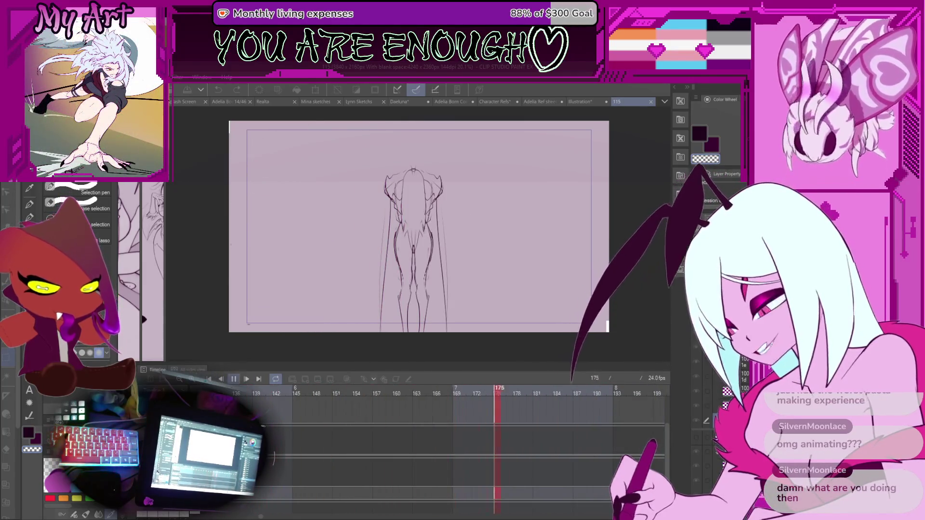
key(space)
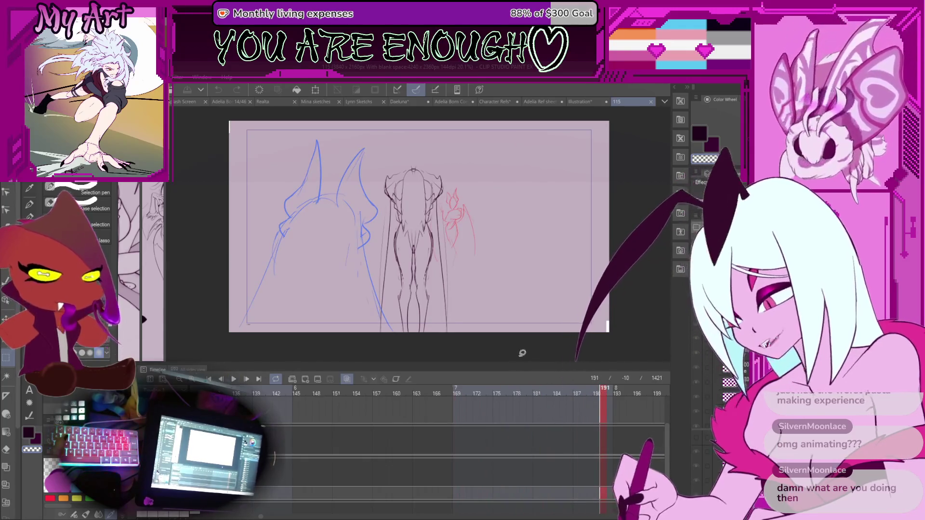
Enlarge the timeline and scroll through the cels, including the BODY BASE rows, to the final frame 1421
drag(496, 362, 506, 282)
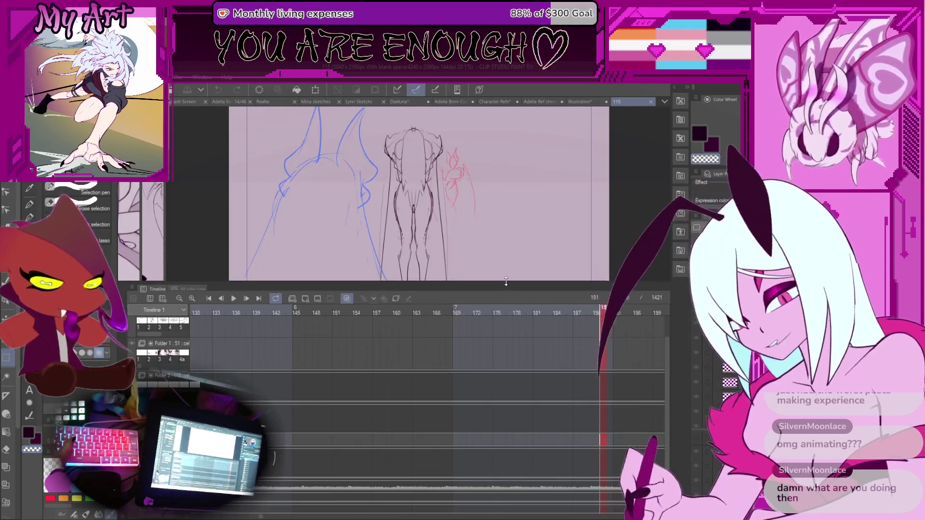
scroll(547, 399, down, 3)
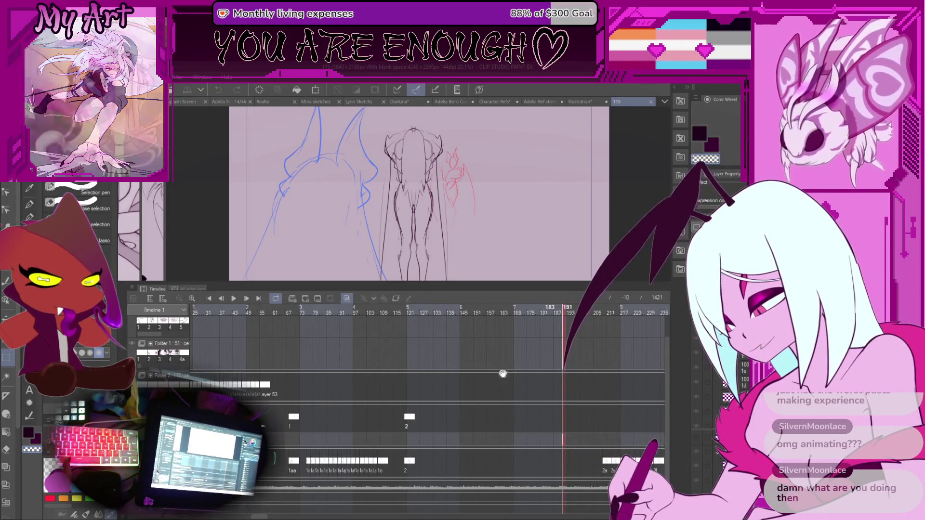
drag(501, 372, 322, 372)
drag(552, 375, 97, 372)
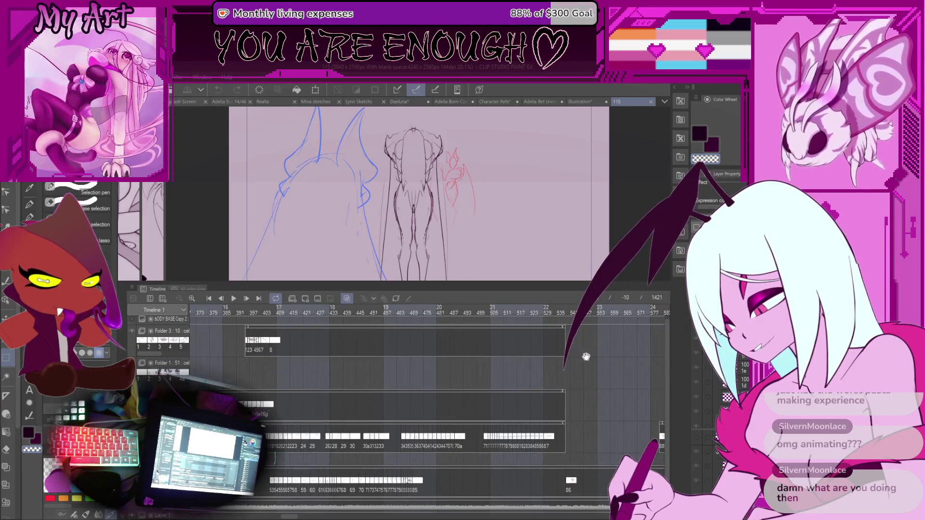
drag(586, 356, 162, 371)
drag(514, 382, 238, 381)
drag(428, 389, 294, 382)
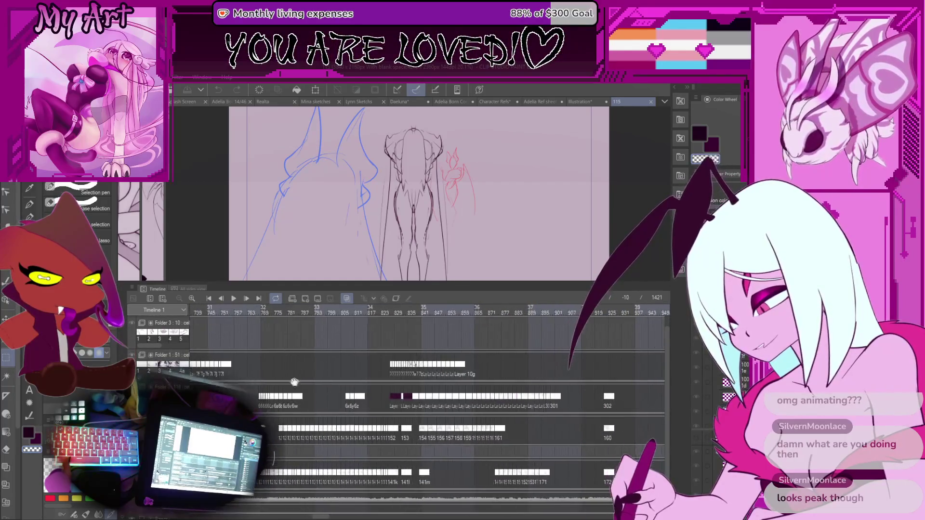
mouse_move(433, 390)
mouse_down()
mouse_move(428, 349)
mouse_move(472, 343)
mouse_up()
mouse_move(386, 337)
mouse_down()
mouse_move(421, 331)
mouse_move(314, 347)
mouse_up()
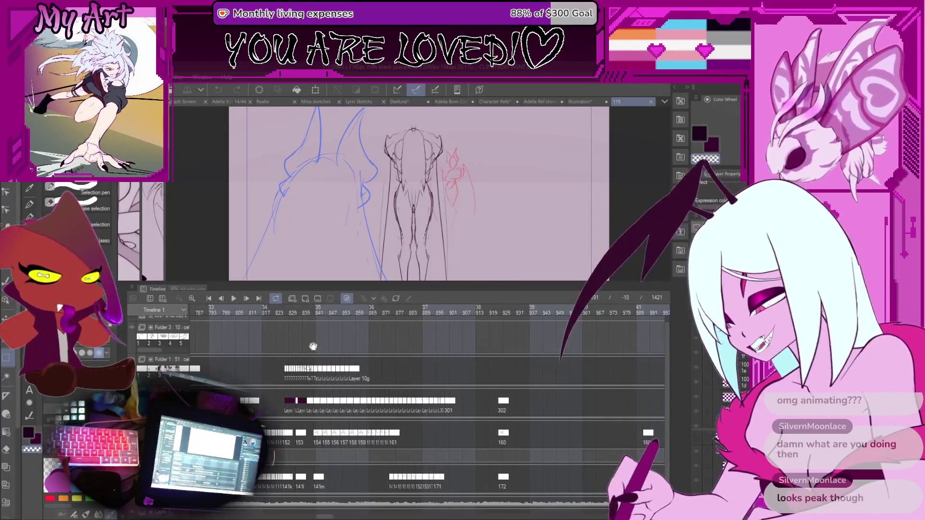
drag(371, 407, 250, 398)
mouse_move(481, 414)
mouse_down()
mouse_move(260, 425)
mouse_move(357, 421)
mouse_move(289, 426)
mouse_up()
drag(540, 439, 385, 429)
drag(530, 367, 417, 351)
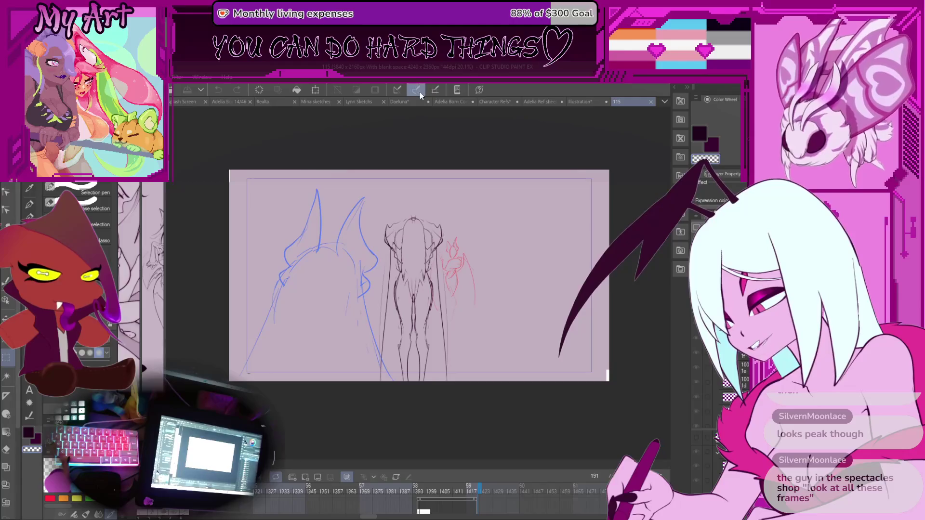
Widen and reframe the couple-artwork and Daeluna line-art panes beside the reference sheet
click(410, 103)
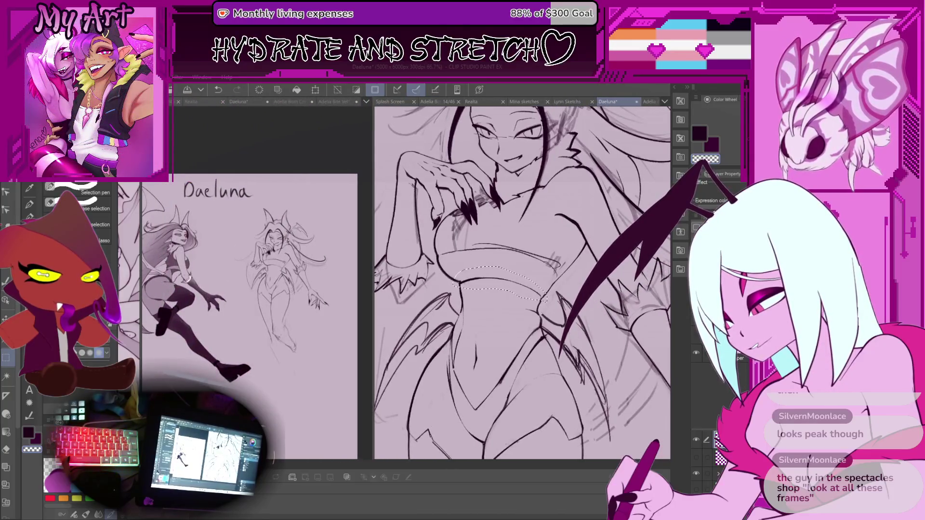
drag(270, 147, 338, 147)
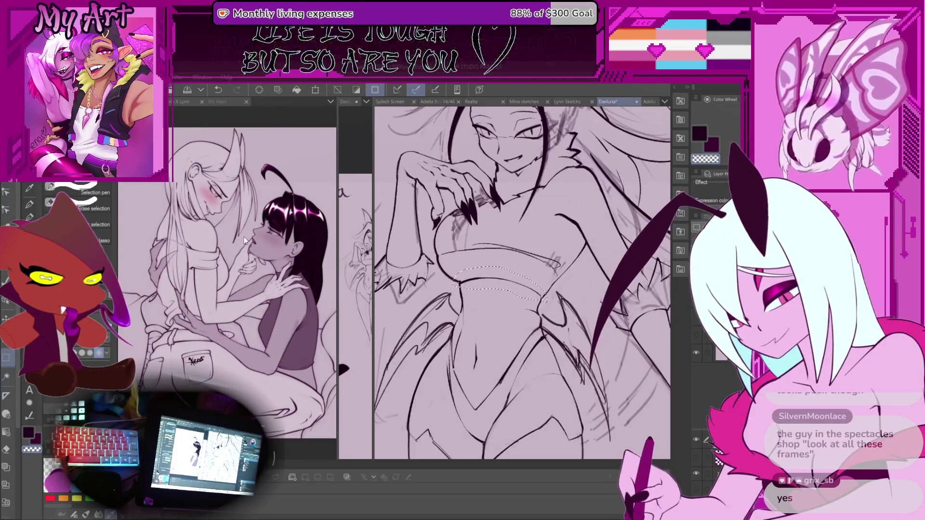
click(236, 212)
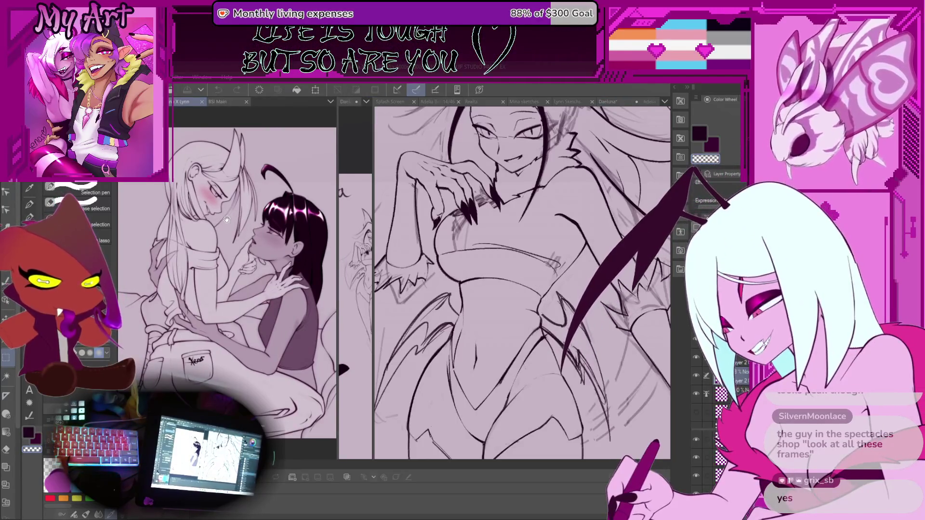
drag(226, 219, 203, 221)
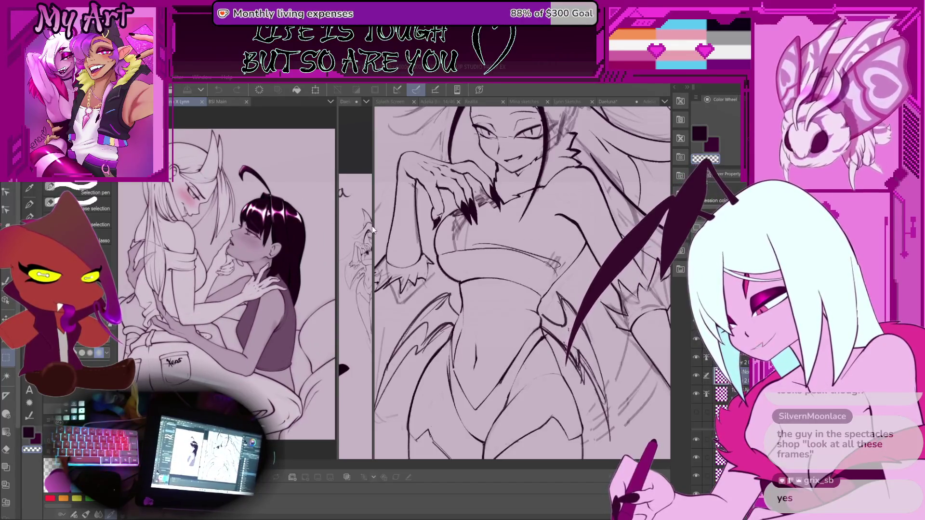
mouse_move(373, 226)
mouse_down()
mouse_move(525, 208)
mouse_move(514, 209)
mouse_up()
click(456, 250)
drag(459, 263, 447, 257)
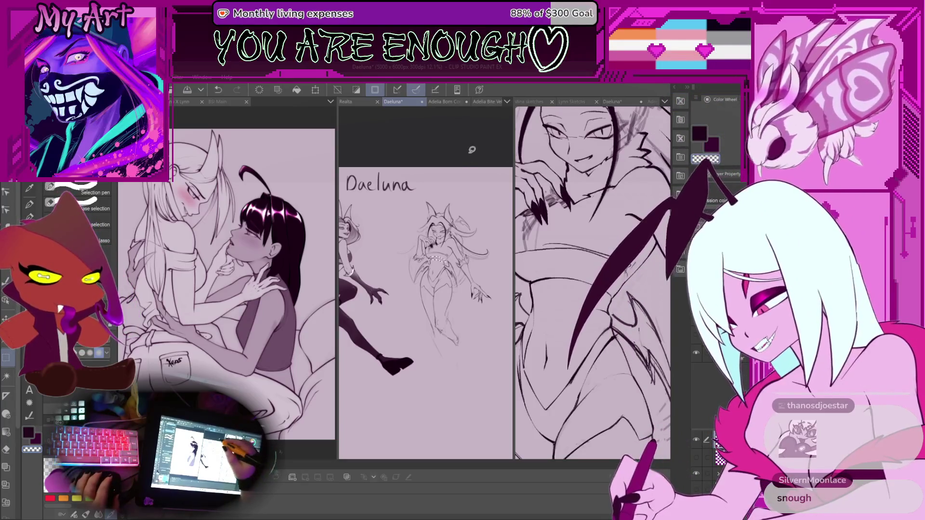
Transform the lasso-selected waist band, nudging it slightly down, and commit it
scroll(472, 150, up, 4)
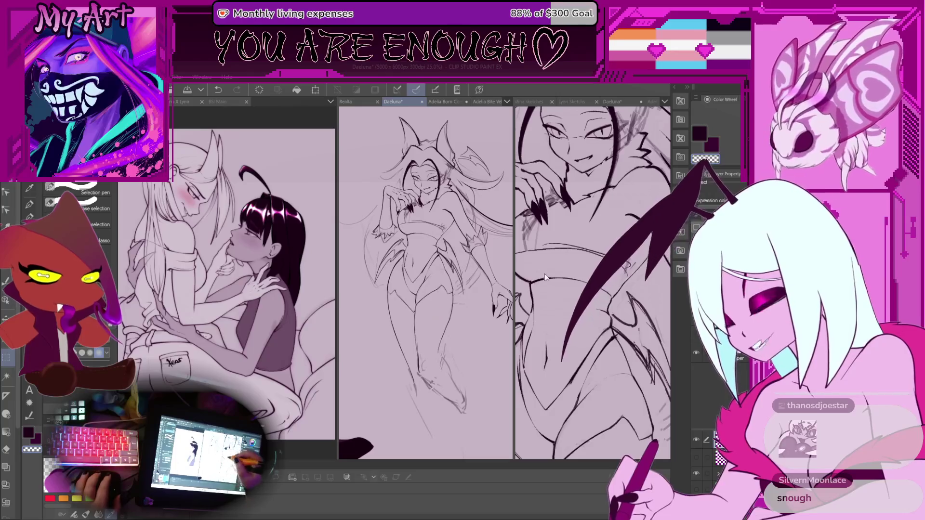
click(544, 274)
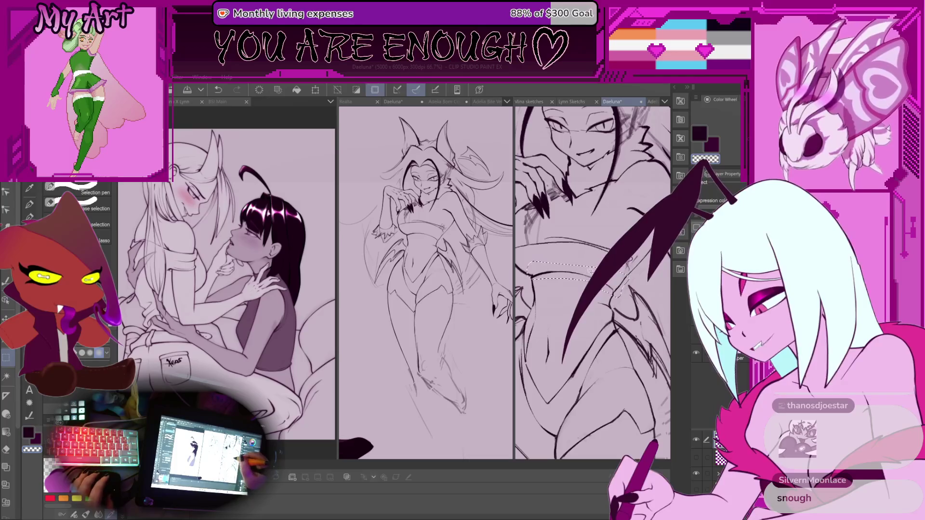
key(ctrl+t)
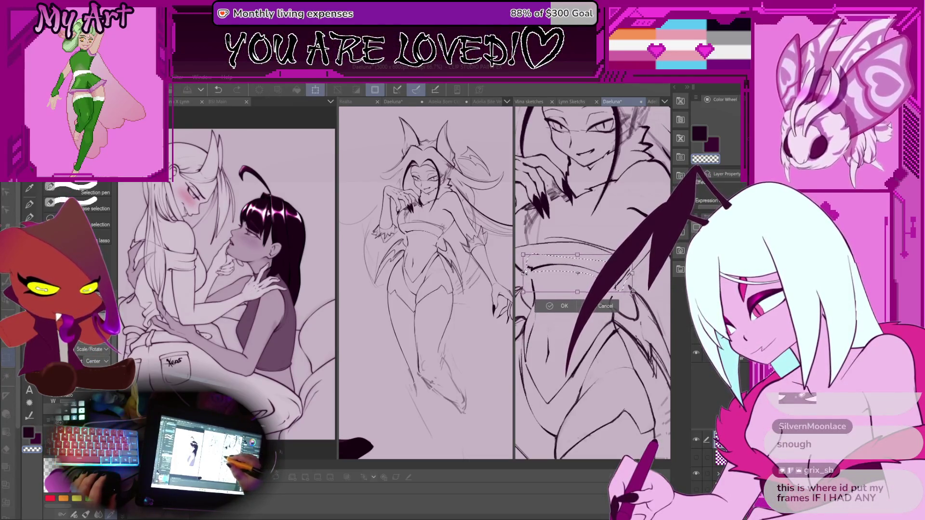
drag(525, 272, 524, 272)
key(Return)
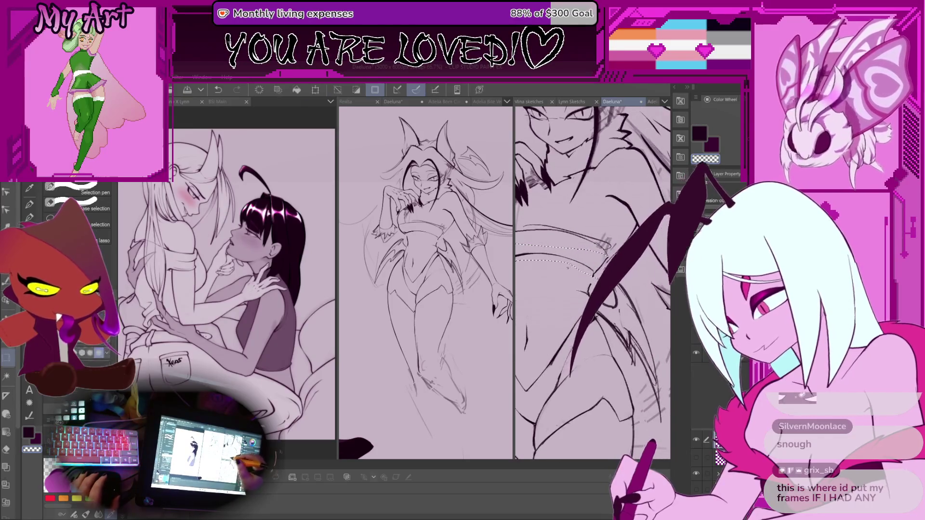
scroll(553, 295, up, 1)
With the pencil, undo the last stroke and zoom the view over the wing area
key(p)
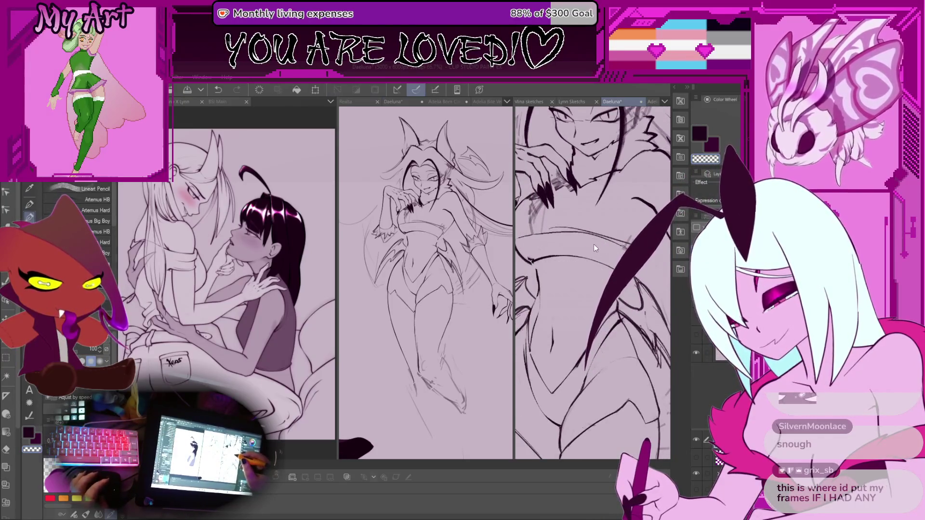
scroll(596, 248, up, 2)
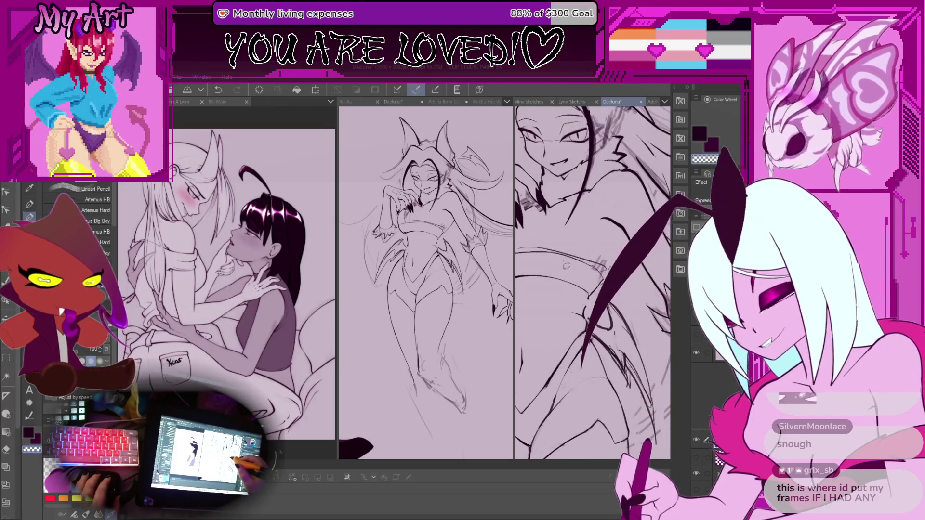
scroll(566, 266, up, 2)
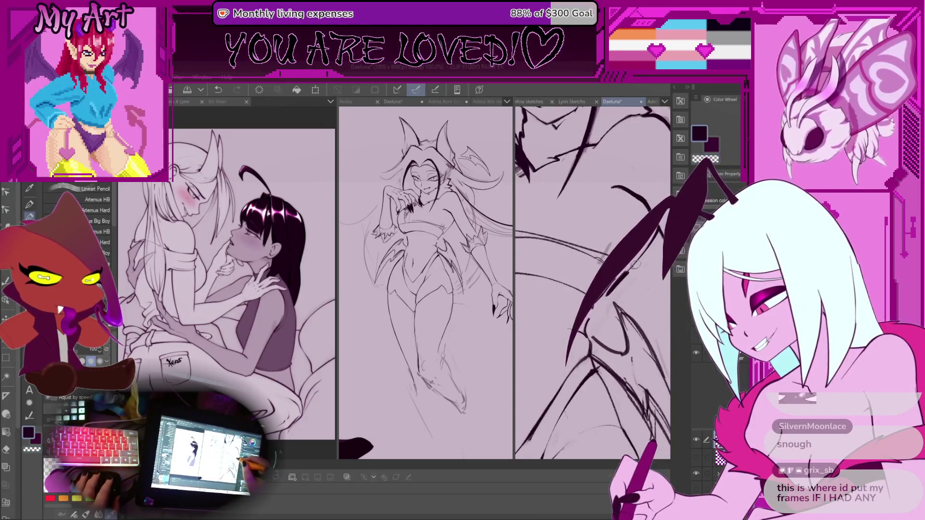
key(ctrl+z)
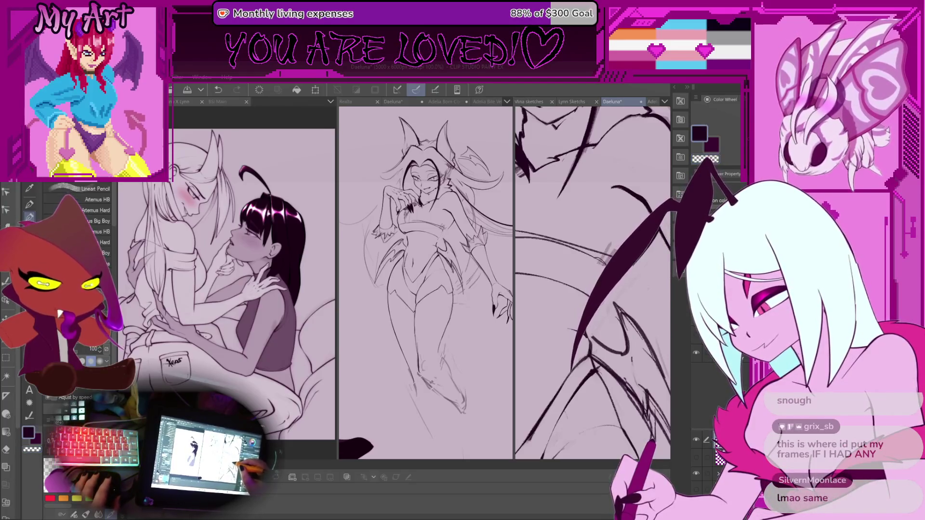
drag(638, 198, 615, 212)
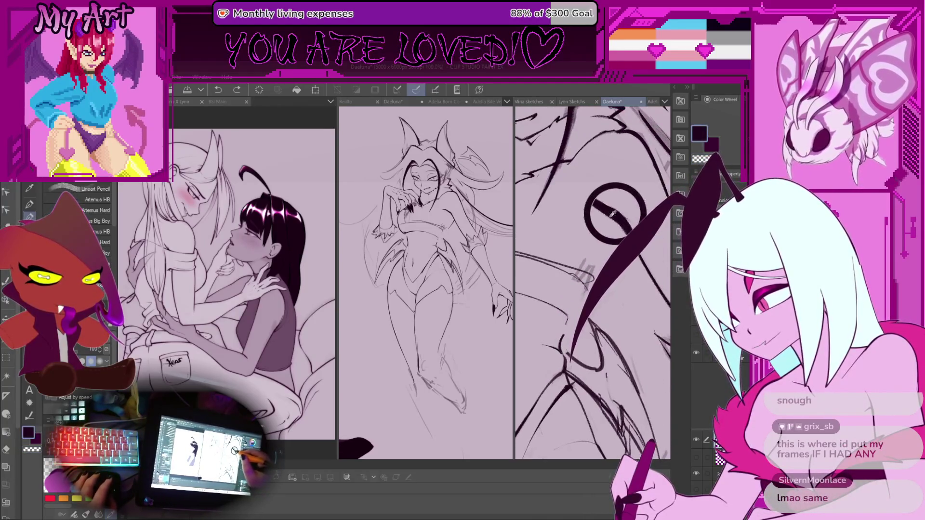
scroll(602, 230, down, 2)
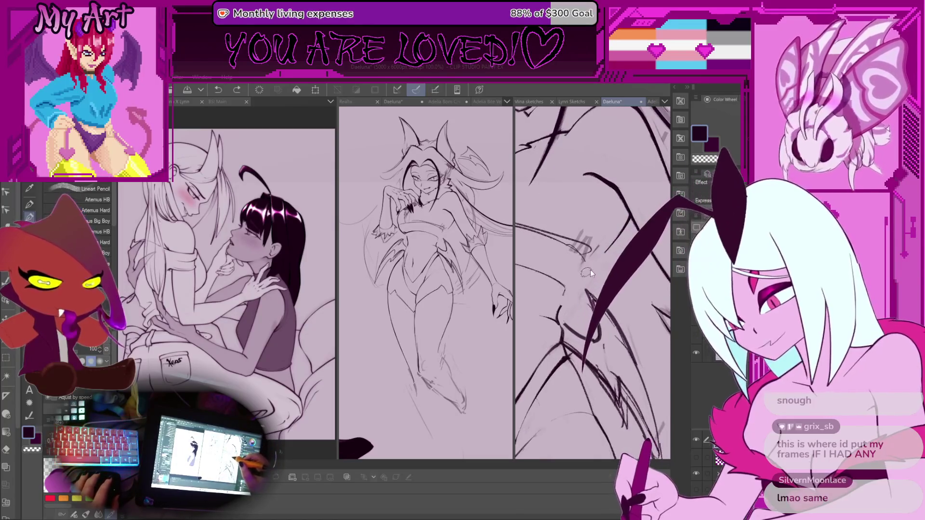
scroll(567, 304, up, 2)
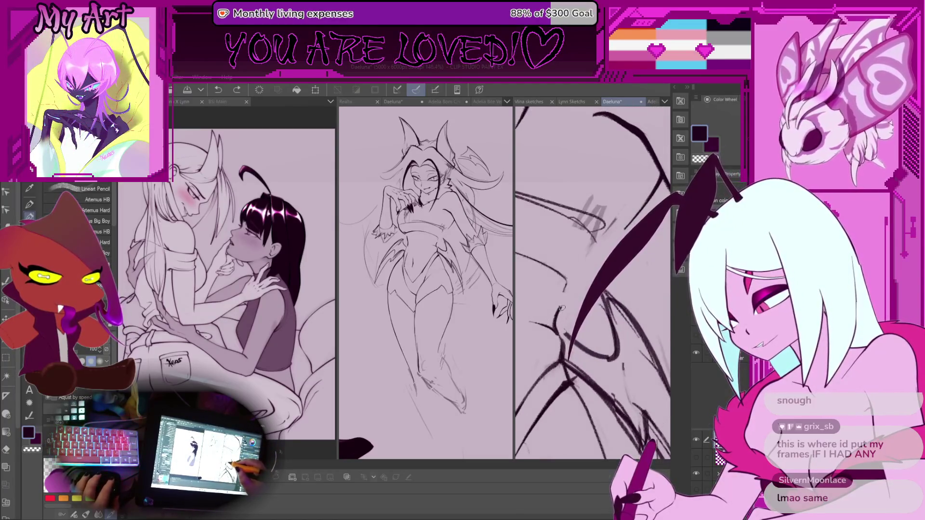
Ink a wing line over the sketch, shifting the view along the wing
drag(561, 308, 570, 293)
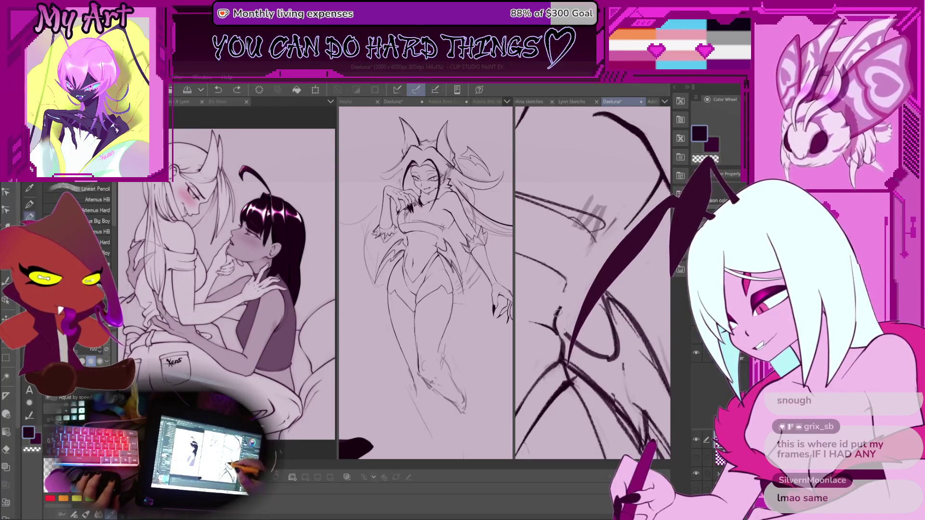
drag(578, 269, 565, 290)
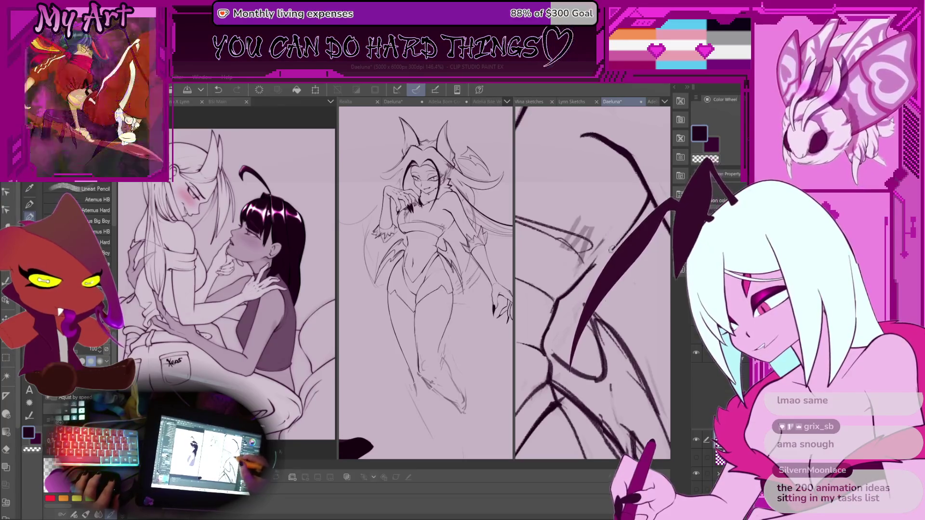
drag(585, 262, 605, 282)
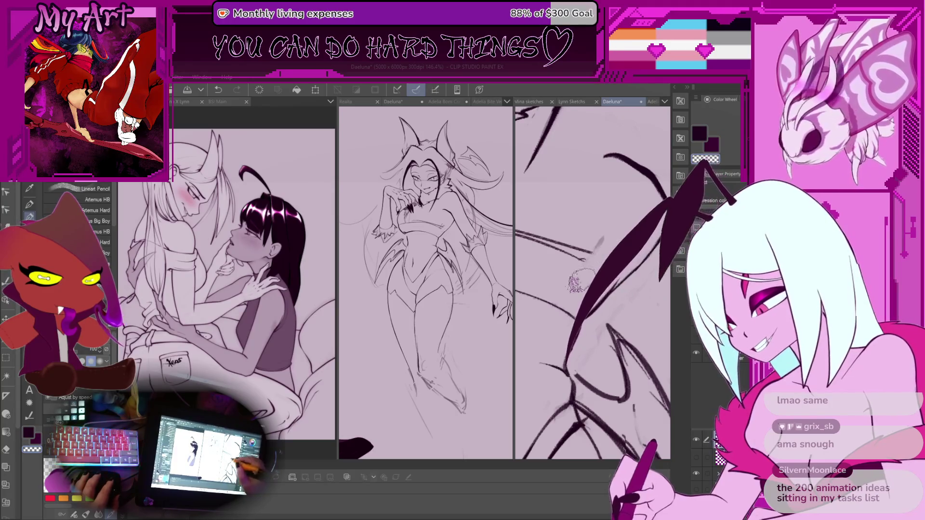
scroll(611, 242, down, 5)
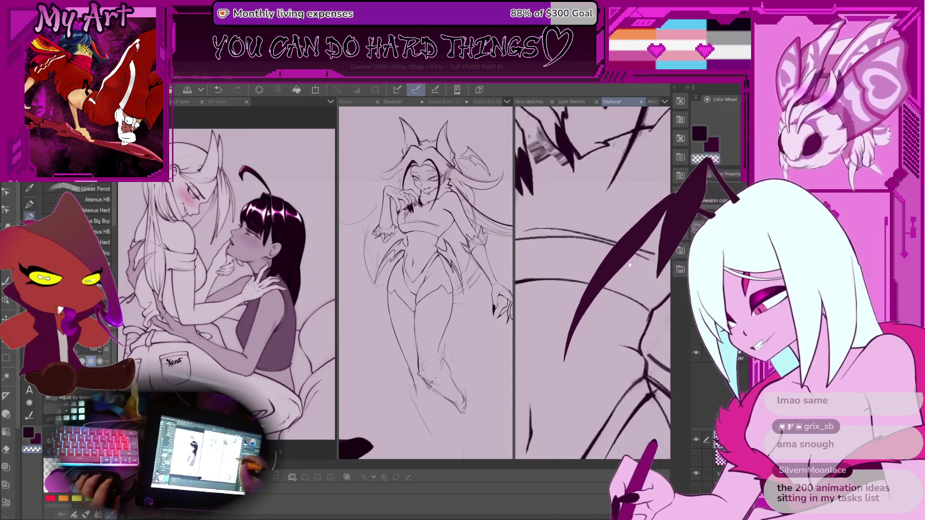
key(m)
scroll(569, 244, up, 5)
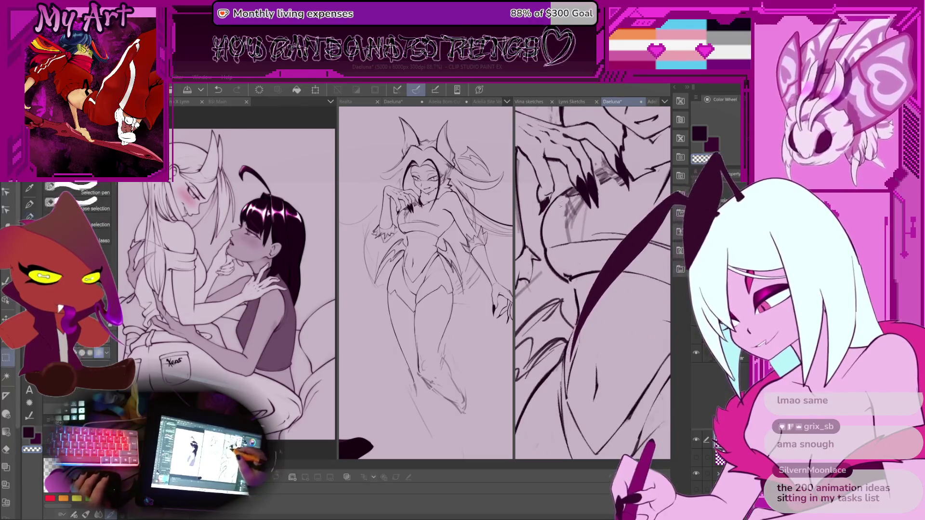
Scale the lasso-selected hip lines beneath the clawed hand, apply the transform, and deselect
drag(560, 231, 569, 241)
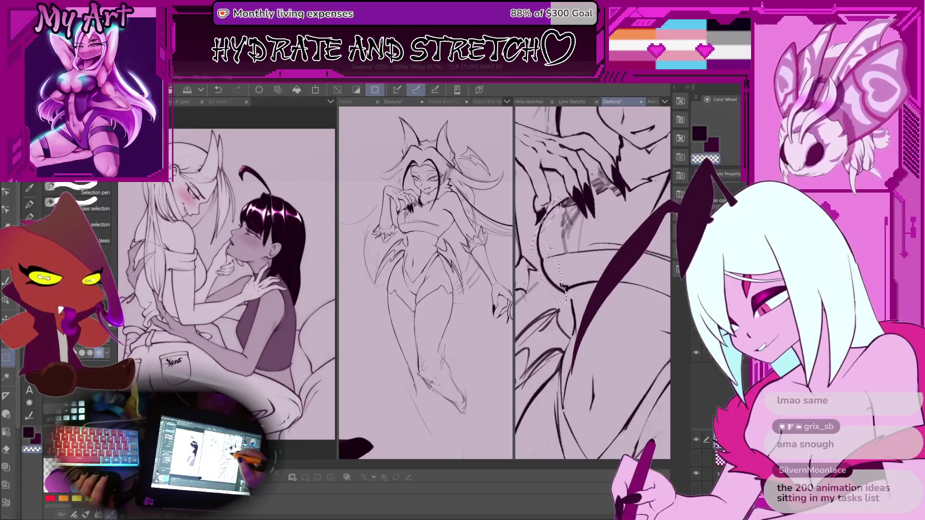
scroll(550, 279, up, 2)
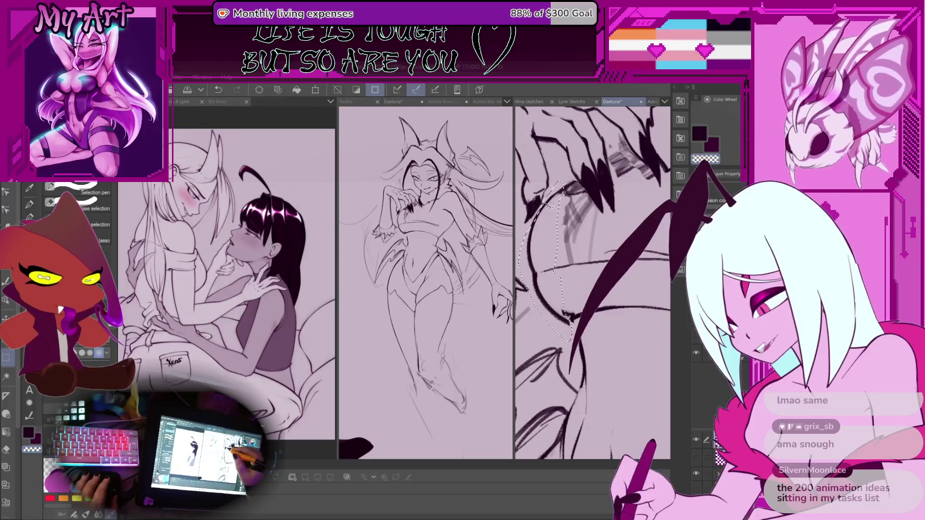
drag(535, 329, 571, 285)
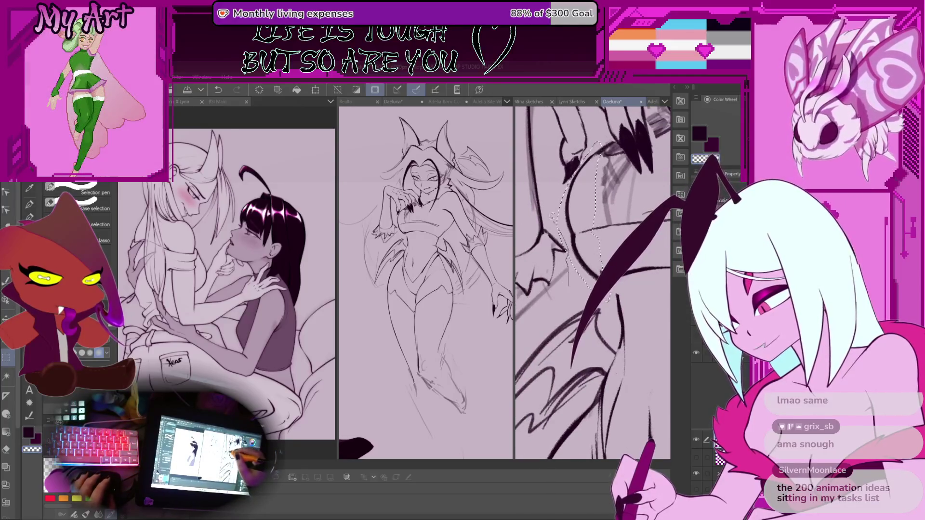
key(ctrl+t)
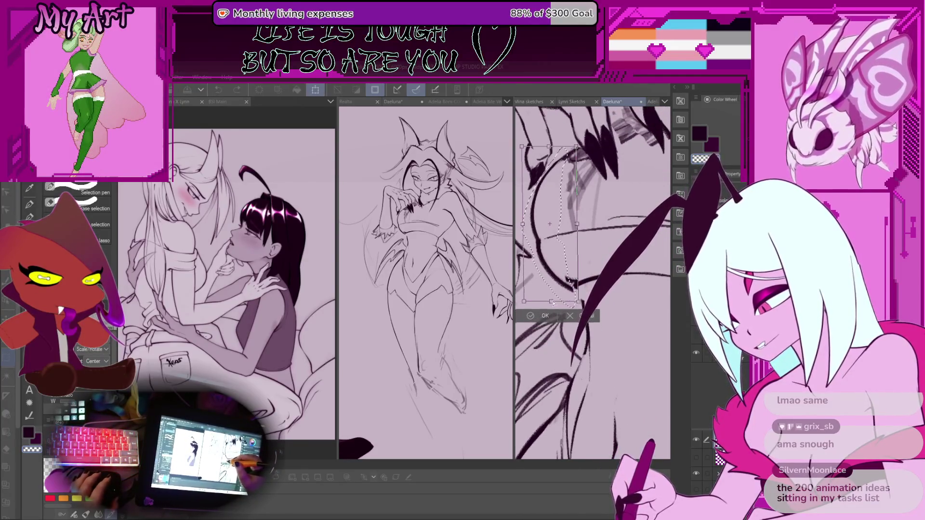
drag(565, 260, 561, 290)
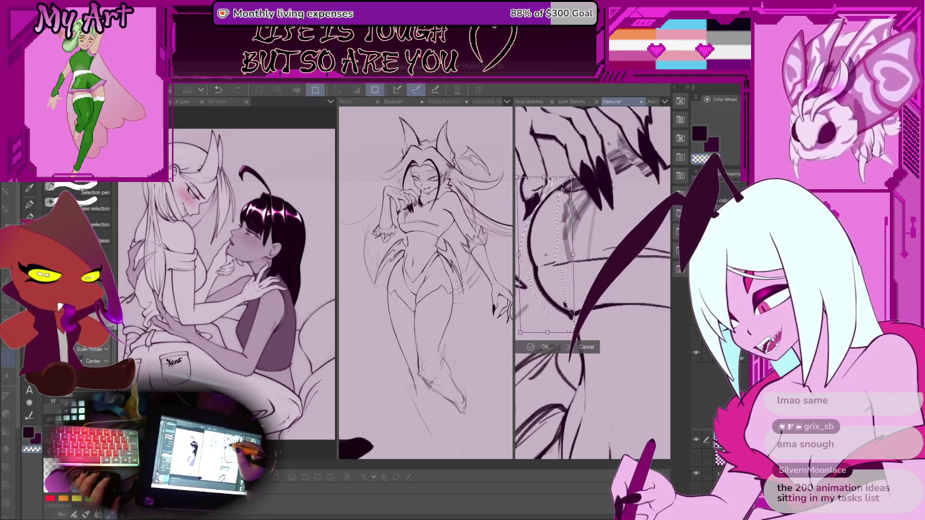
key(ctrl+t)
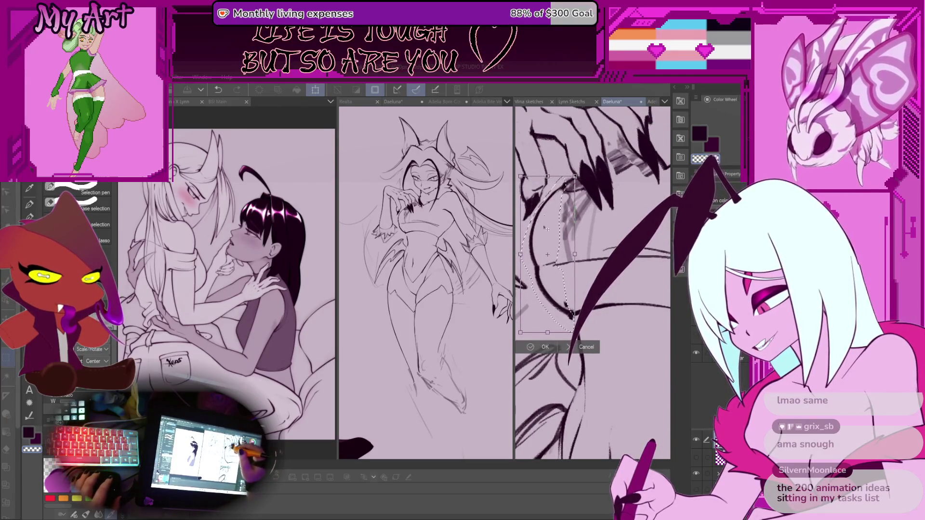
mouse_move(543, 318)
mouse_down()
mouse_move(525, 283)
mouse_move(535, 296)
mouse_up()
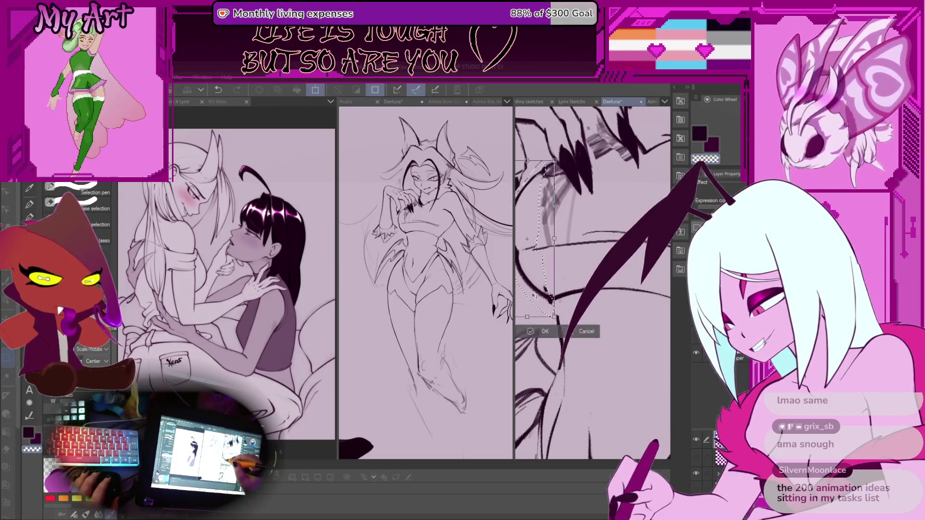
click(545, 331)
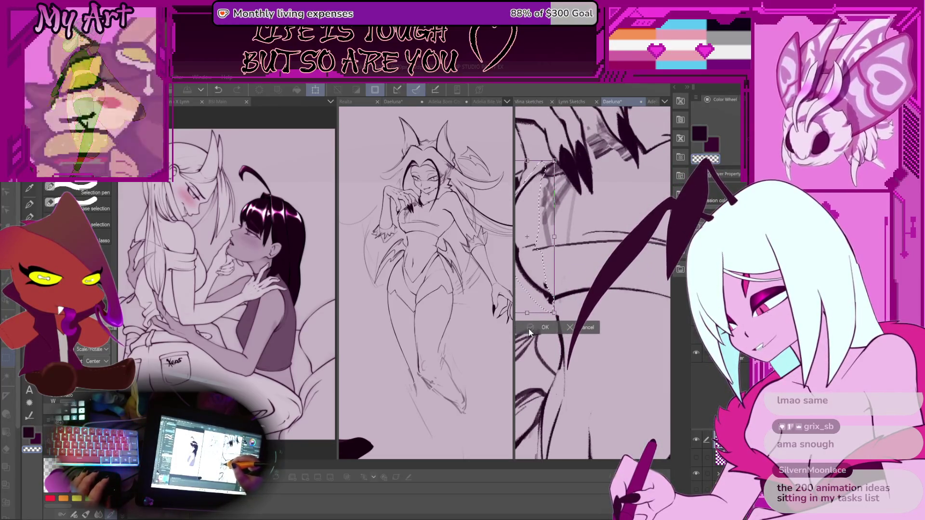
key(ctrl+d)
key(p)
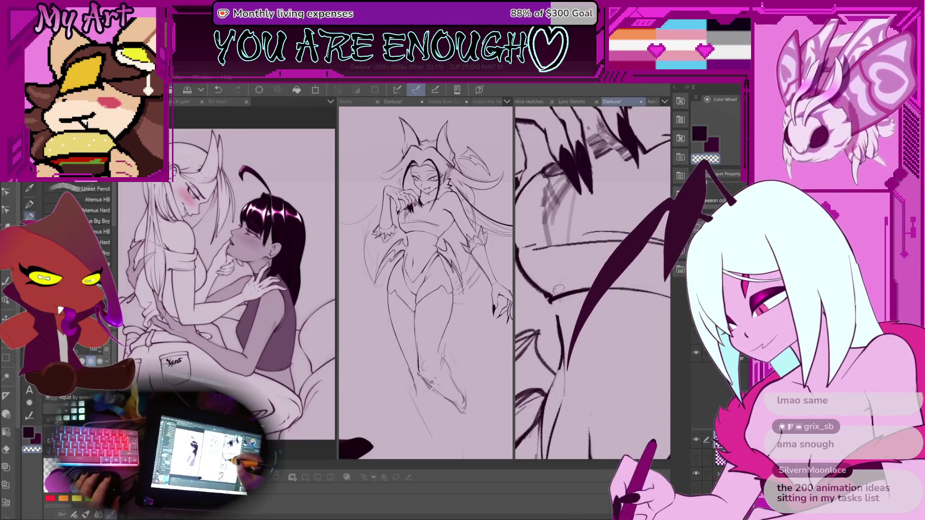
Frame the wing strokes near the hips and undo two unsatisfactory strokes
drag(547, 311, 537, 298)
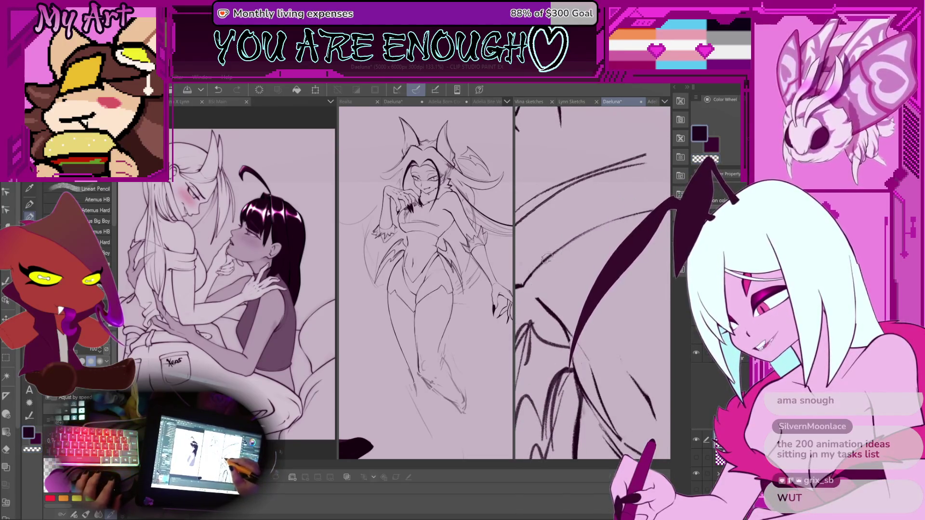
scroll(546, 259, down, 3)
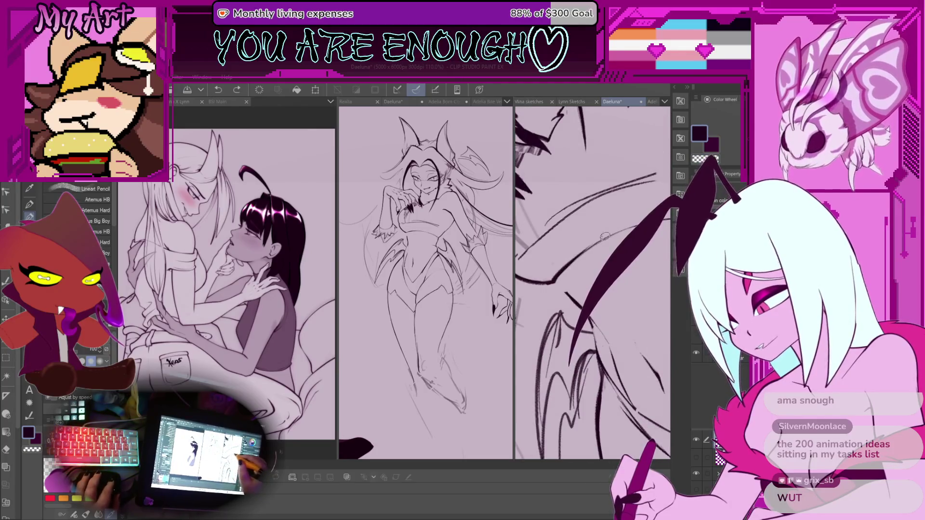
scroll(605, 236, down, 2)
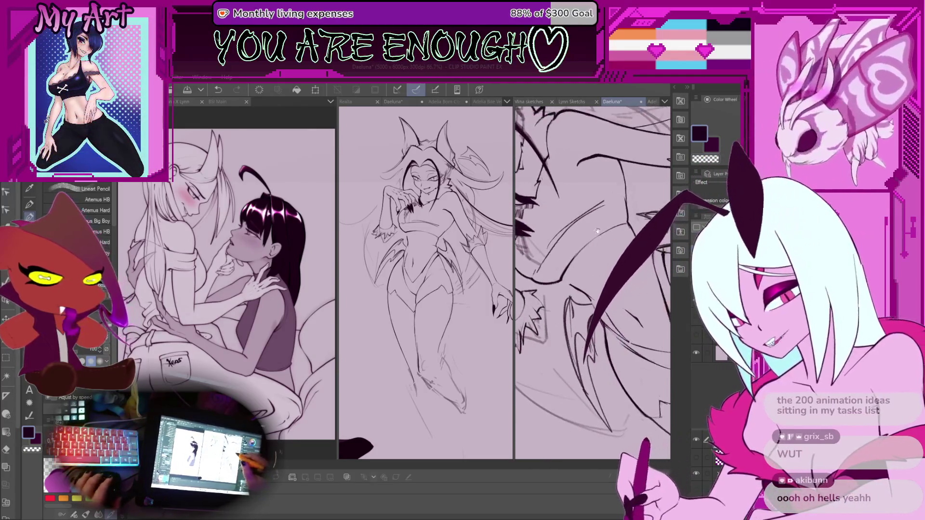
scroll(598, 231, up, 3)
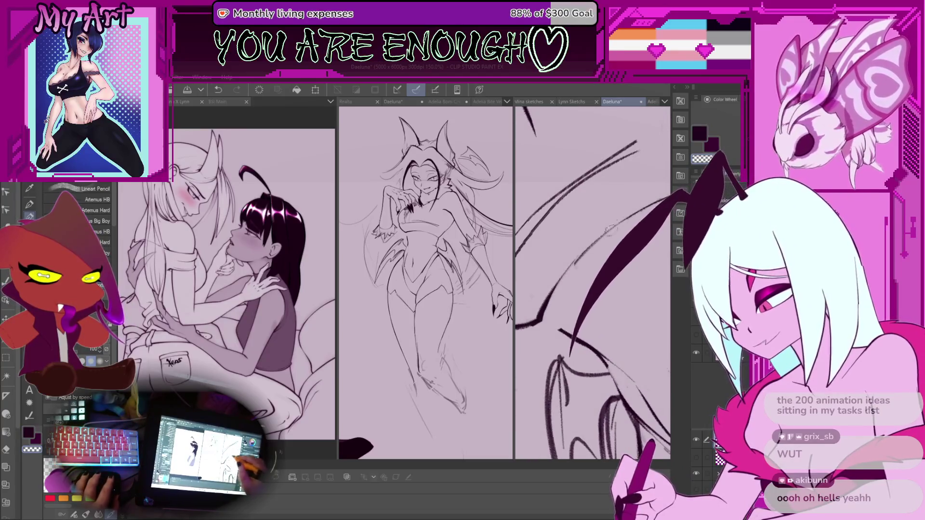
key(ctrl+z)
drag(636, 216, 617, 242)
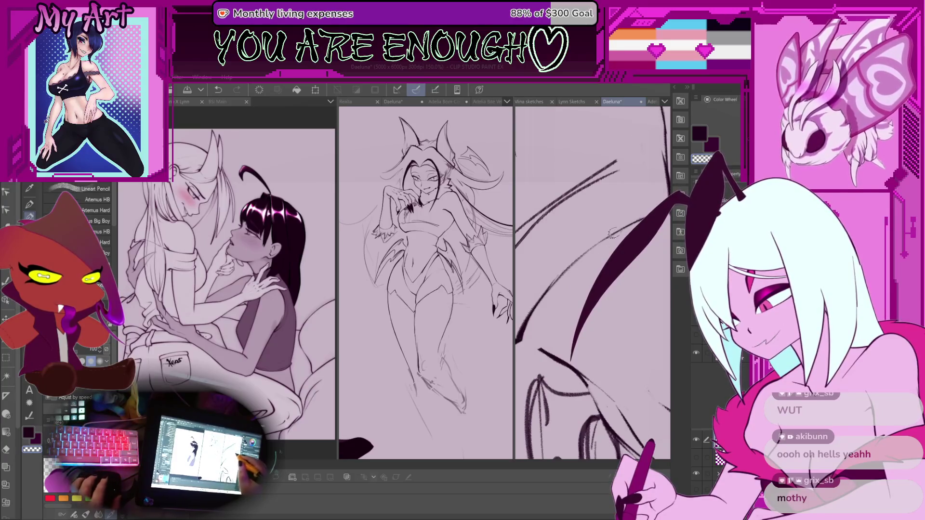
scroll(611, 233, down, 4)
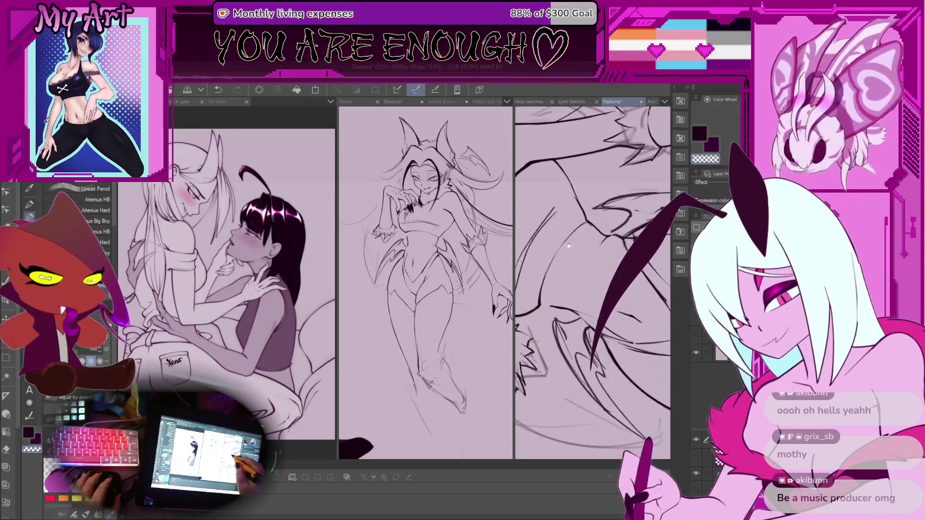
scroll(569, 245, up, 4)
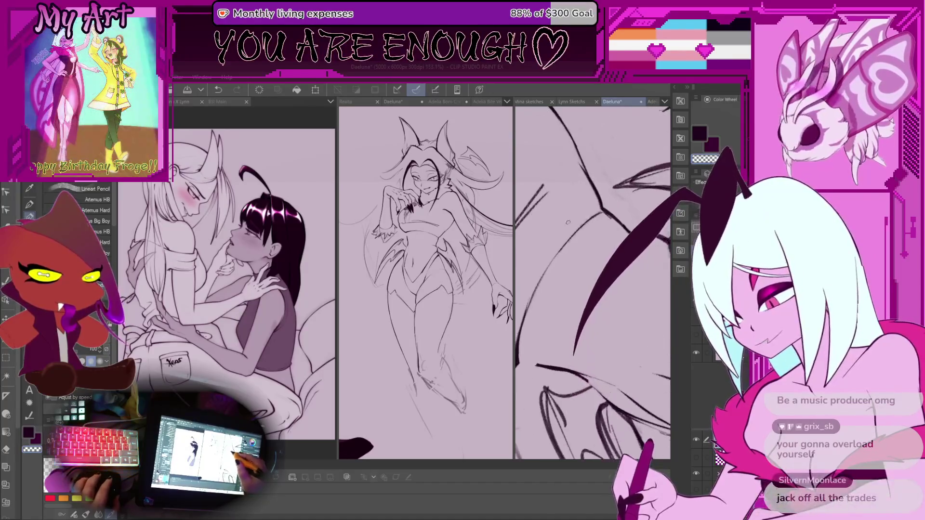
drag(583, 228, 581, 227)
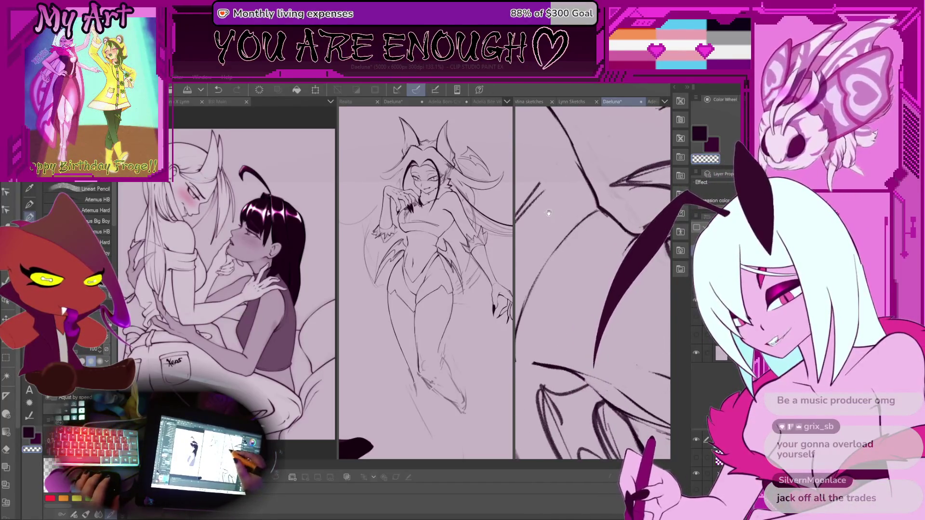
scroll(548, 213, up, 2)
scroll(576, 214, up, 1)
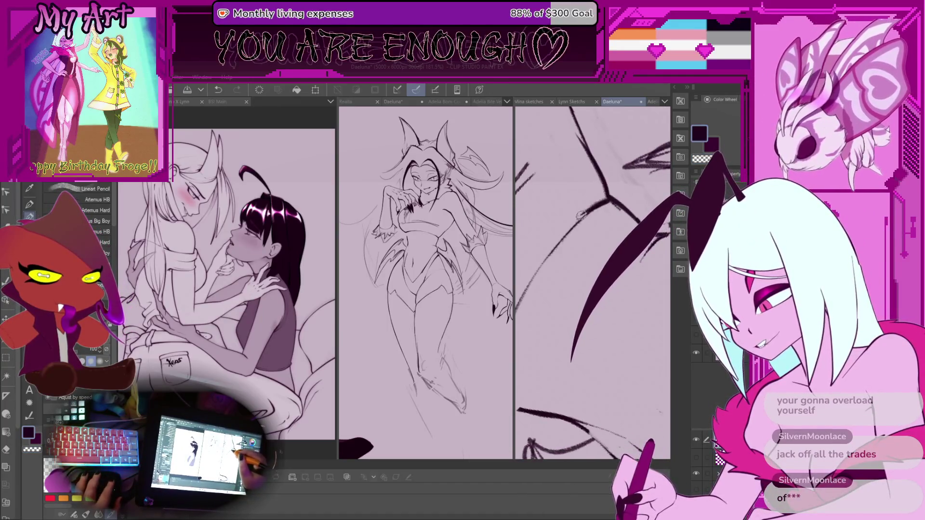
key(ctrl+z)
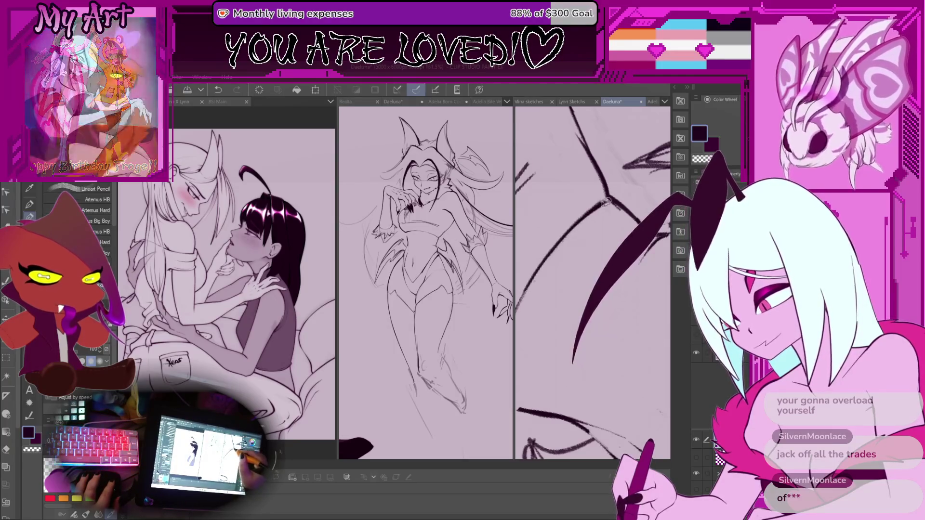
scroll(574, 234, down, 2)
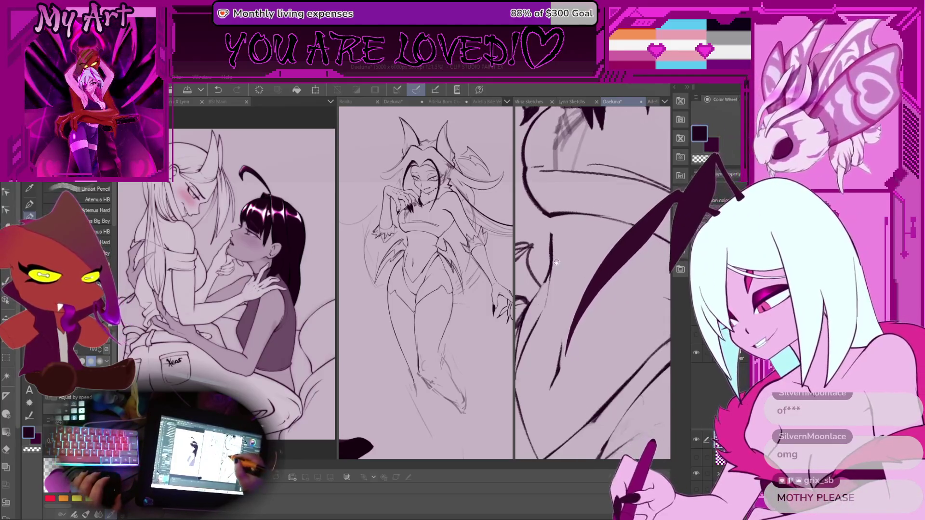
Reframe the view on the inked wing and ink a wing line over the sketch
mouse_move(556, 262)
mouse_down()
mouse_move(591, 248)
mouse_move(582, 248)
mouse_move(587, 241)
mouse_up()
scroll(588, 248, up, 2)
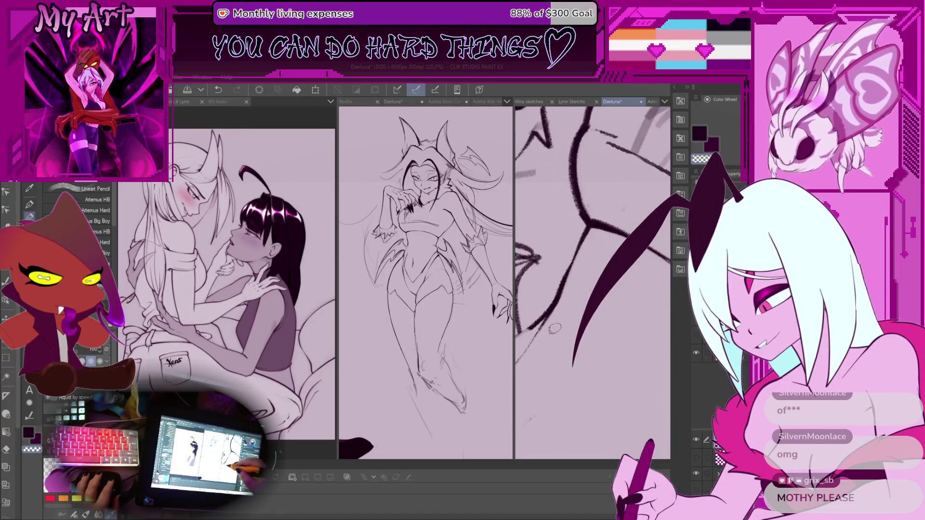
drag(555, 328, 579, 250)
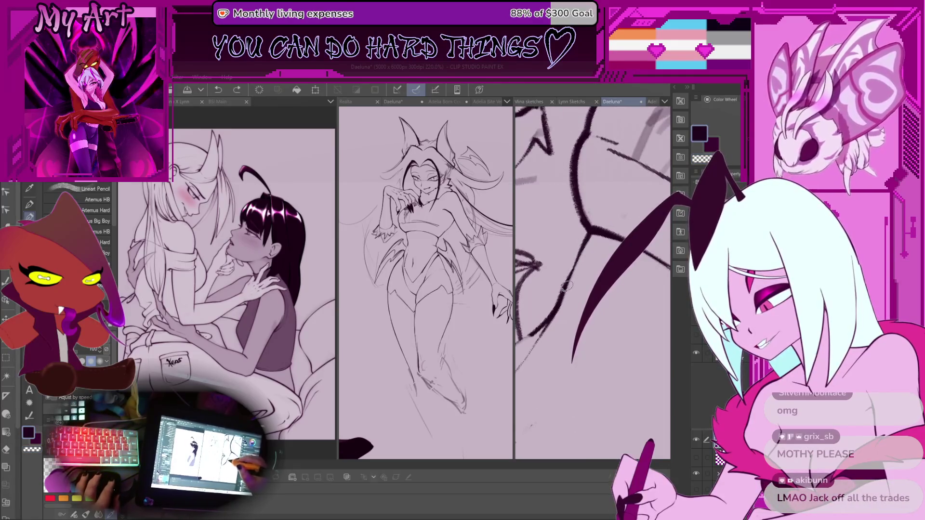
scroll(579, 256, down, 5)
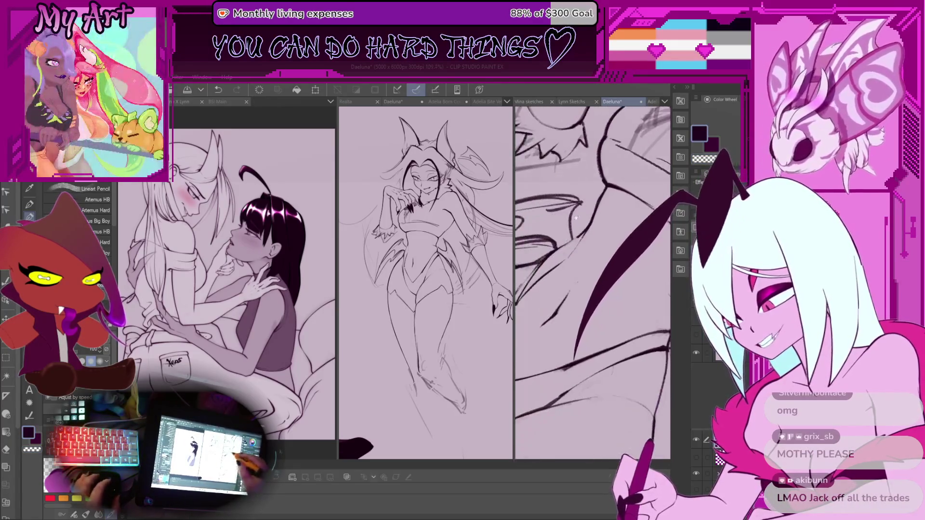
scroll(593, 282, down, 3)
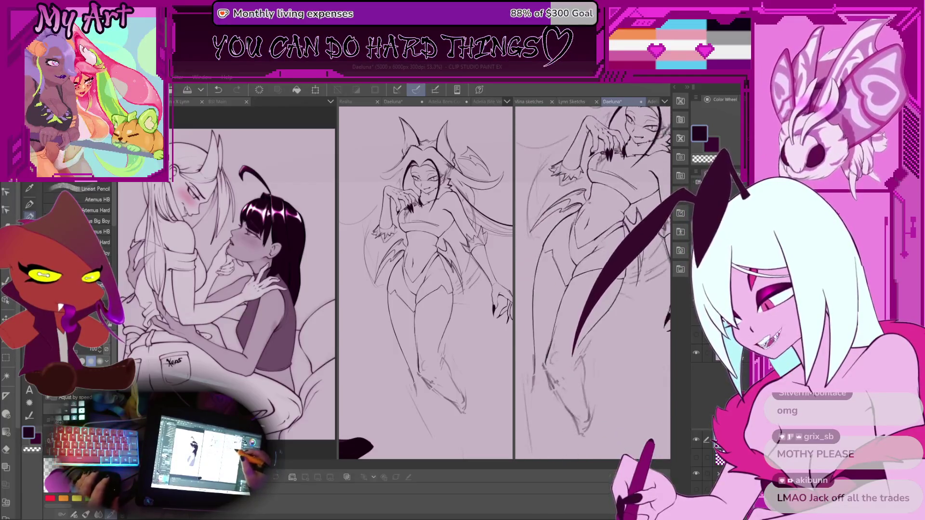
scroll(565, 253, up, 5)
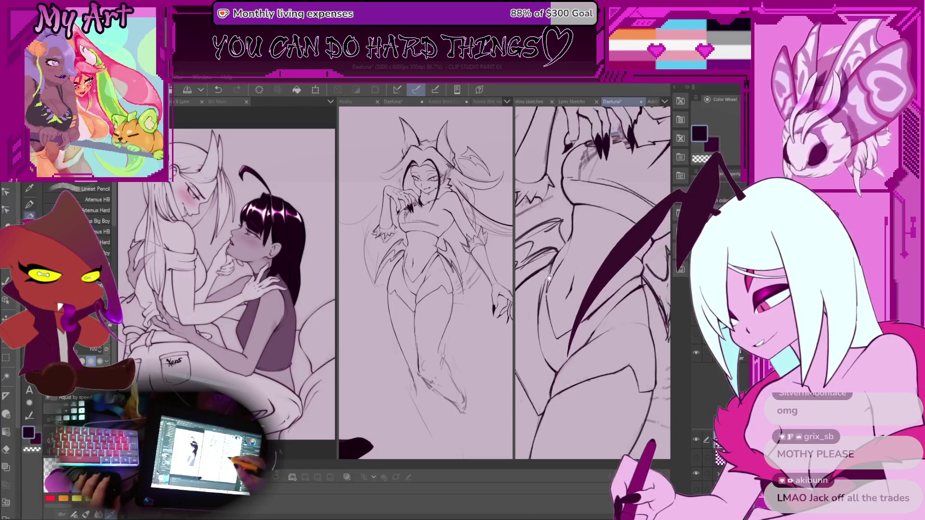
scroll(564, 253, up, 2)
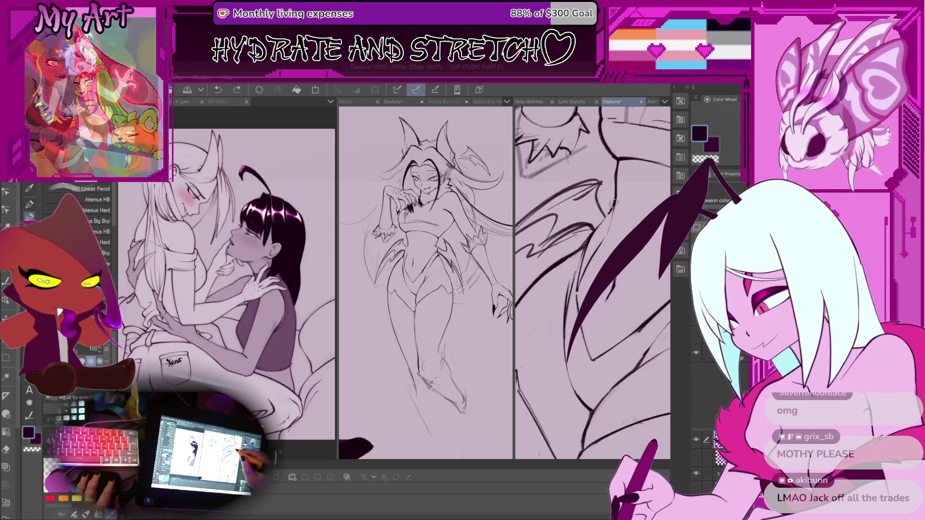
drag(571, 254, 568, 260)
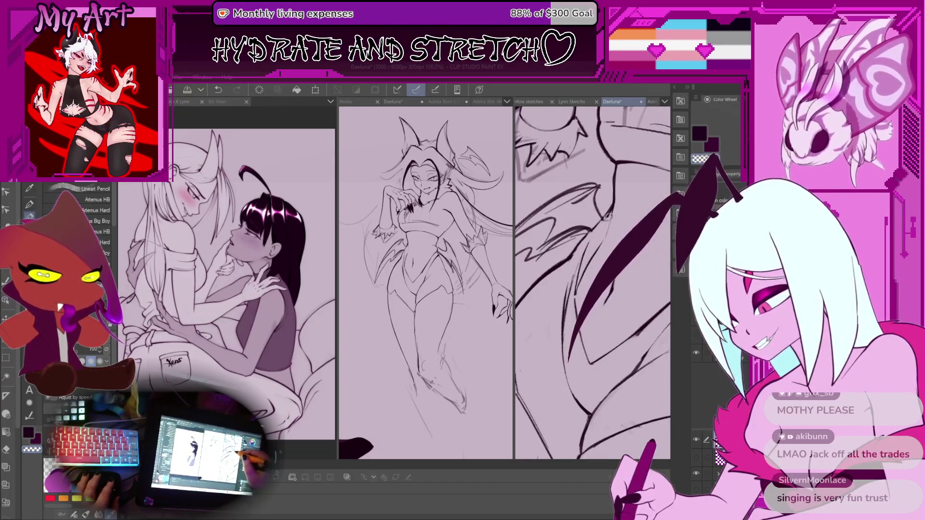
Rotate, pan and zoom along the wing to continue inking bat-wing lines around the hips
mouse_move(595, 225)
mouse_down()
mouse_move(597, 253)
mouse_move(556, 285)
mouse_up()
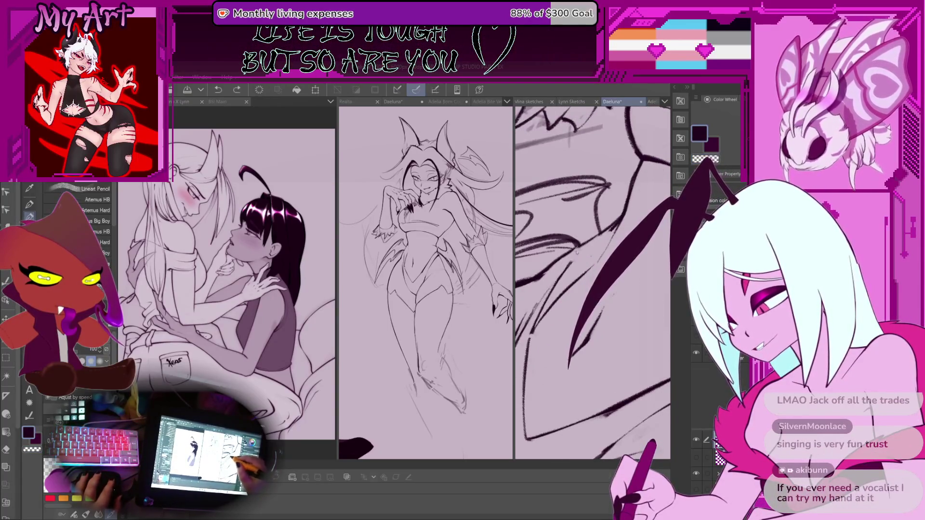
mouse_move(577, 252)
mouse_down()
mouse_move(591, 227)
mouse_move(572, 288)
mouse_move(571, 271)
mouse_up()
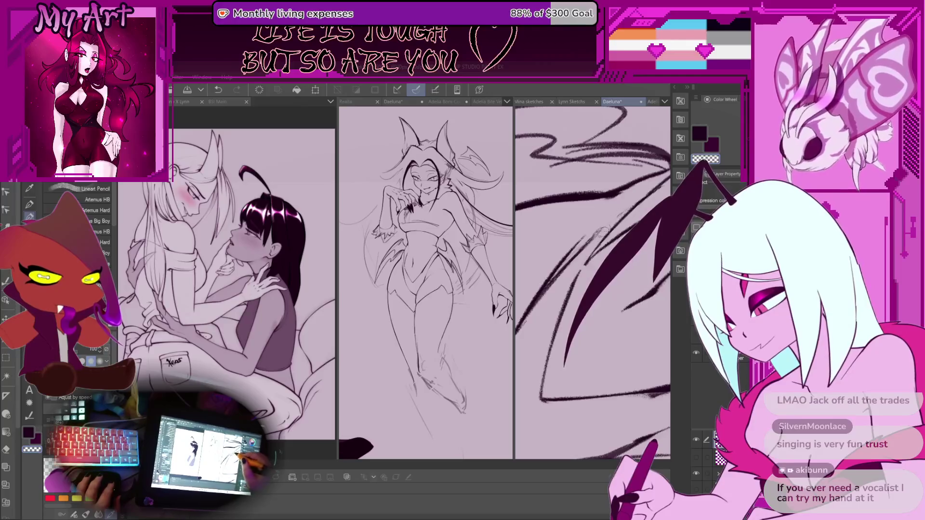
drag(608, 216, 536, 312)
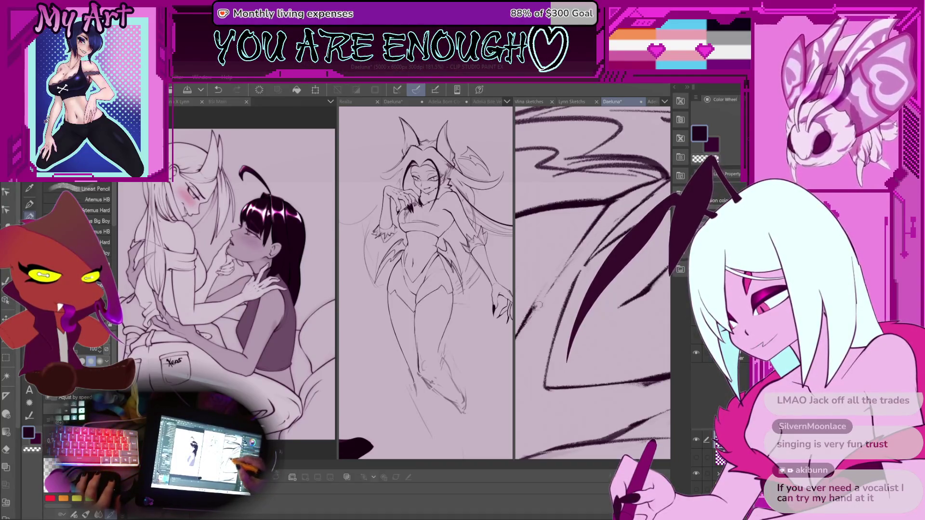
drag(538, 305, 544, 279)
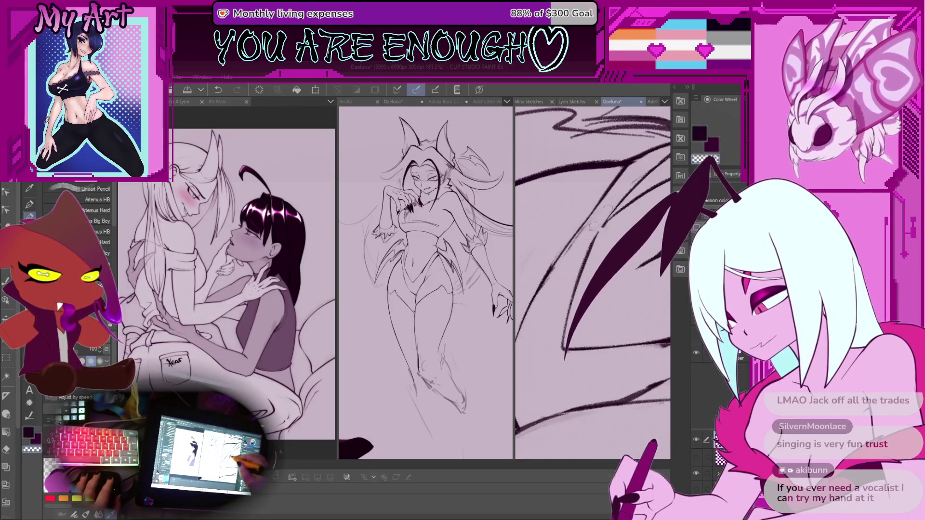
scroll(562, 275, down, 5)
scroll(565, 290, up, 3)
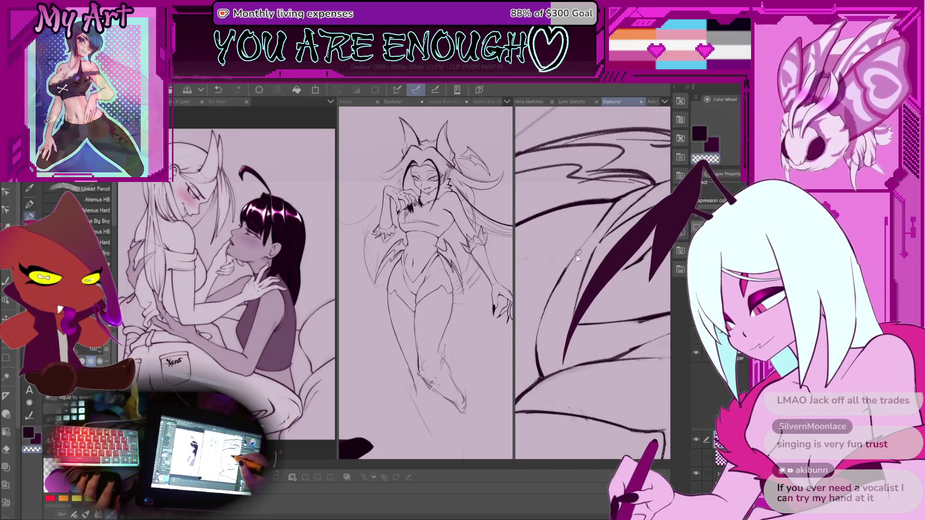
scroll(558, 283, down, 6)
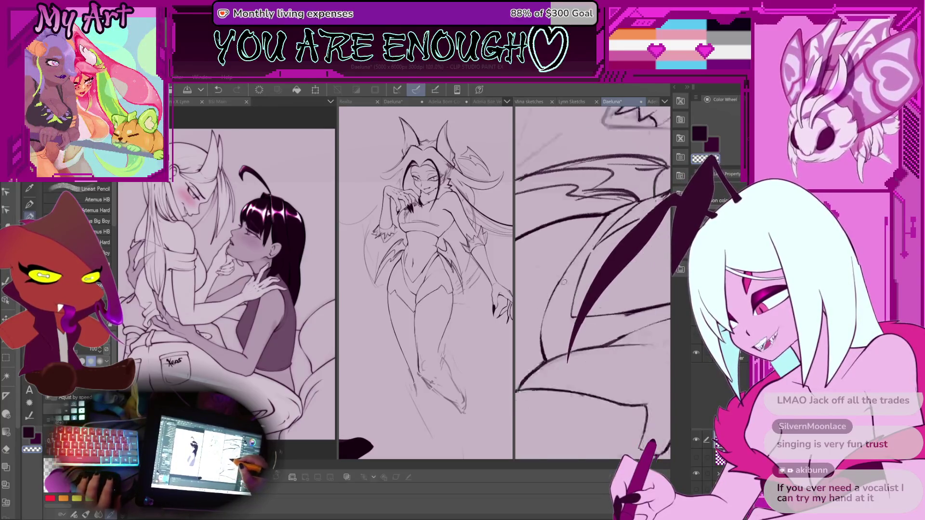
scroll(554, 289, up, 4)
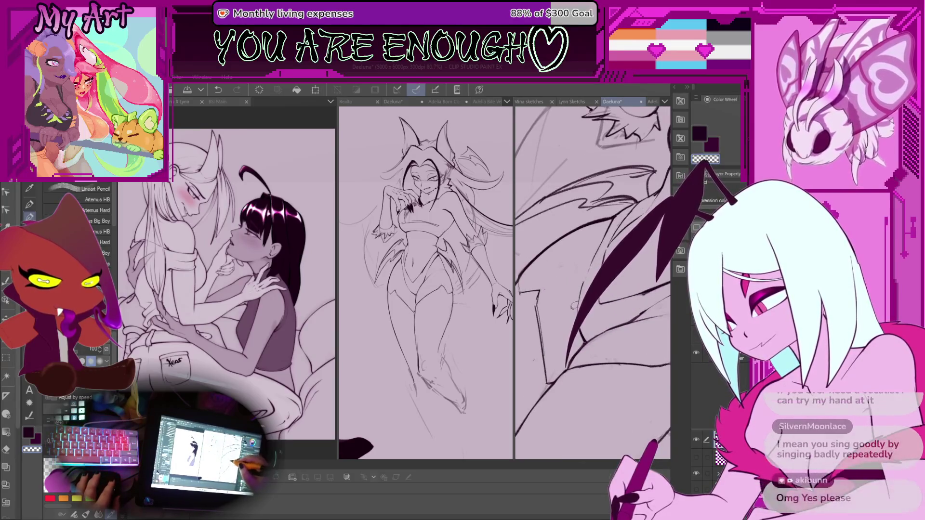
scroll(578, 299, up, 2)
drag(577, 323, 551, 324)
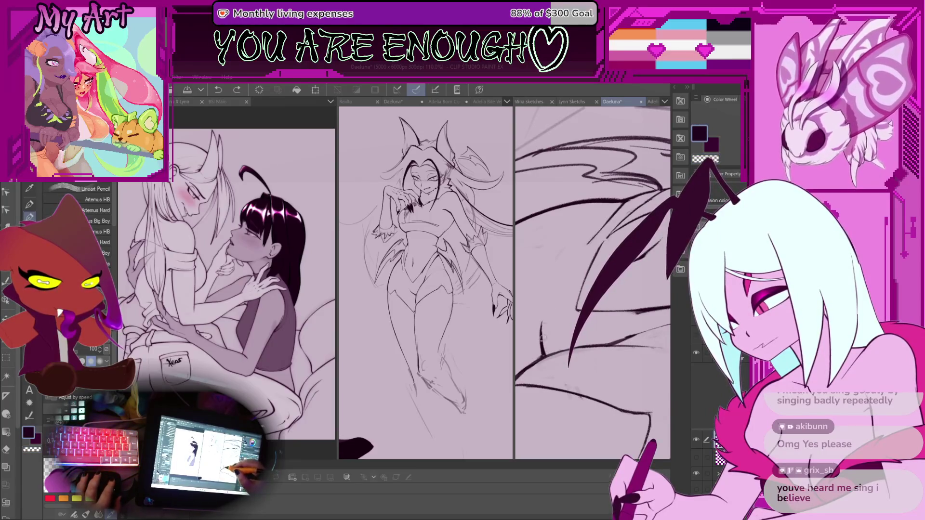
scroll(561, 289, up, 1)
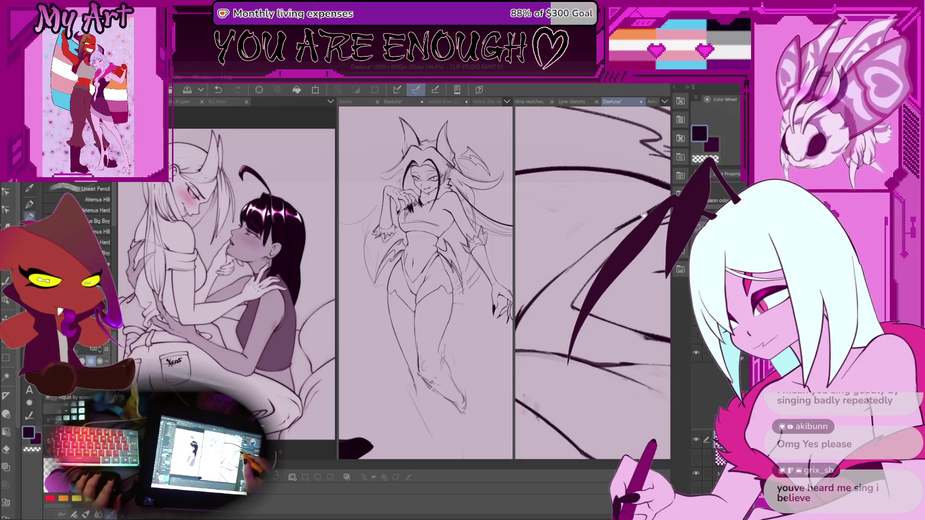
scroll(644, 216, down, 1)
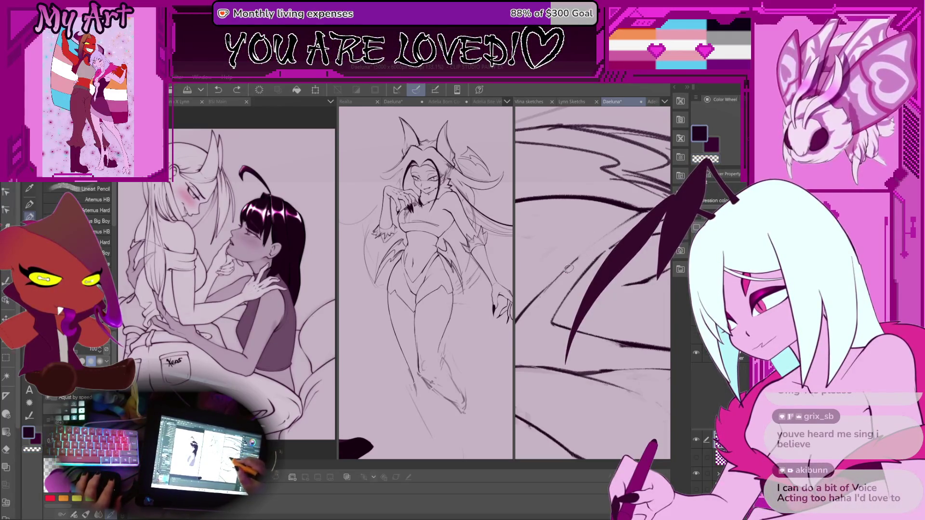
scroll(653, 195, down, 3)
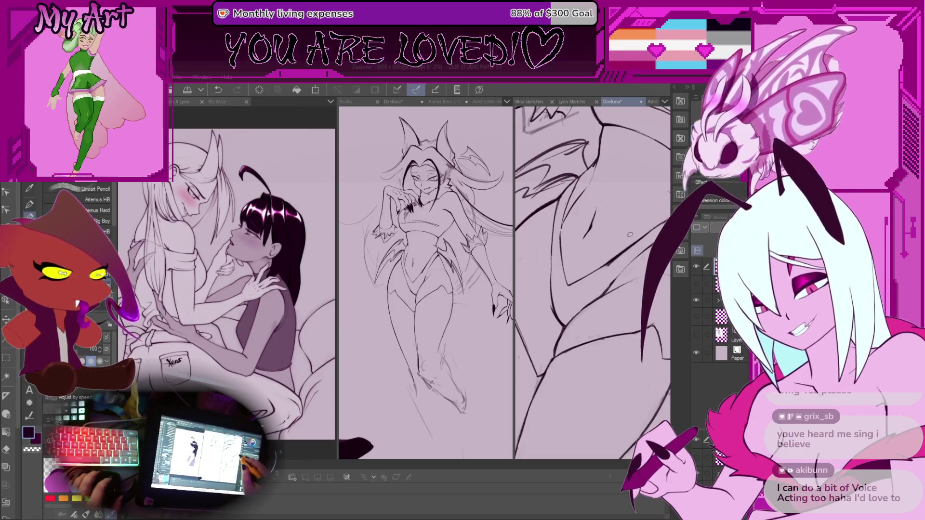
scroll(630, 235, down, 5)
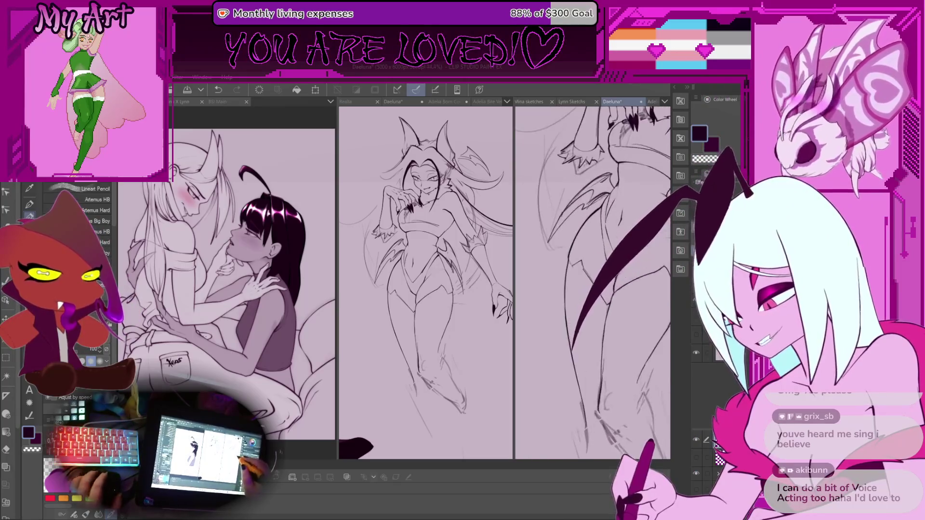
scroll(596, 263, up, 4)
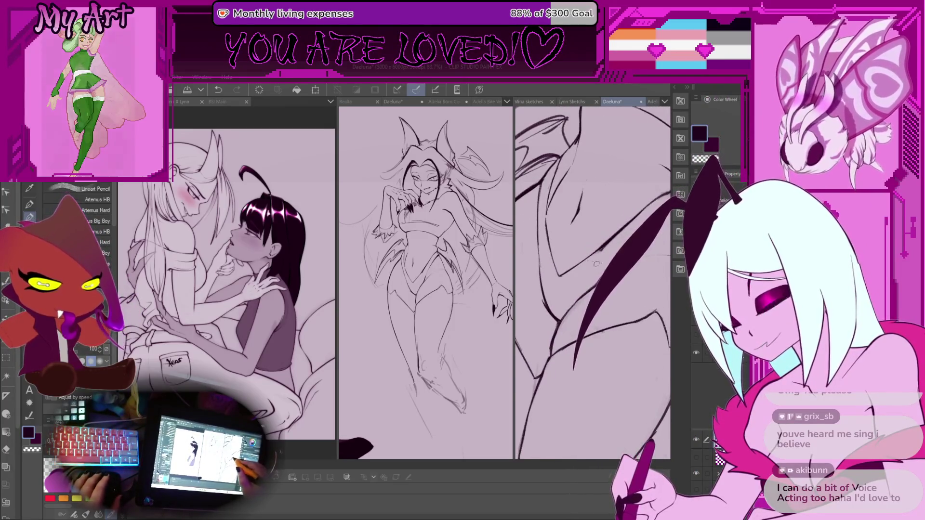
scroll(597, 264, up, 3)
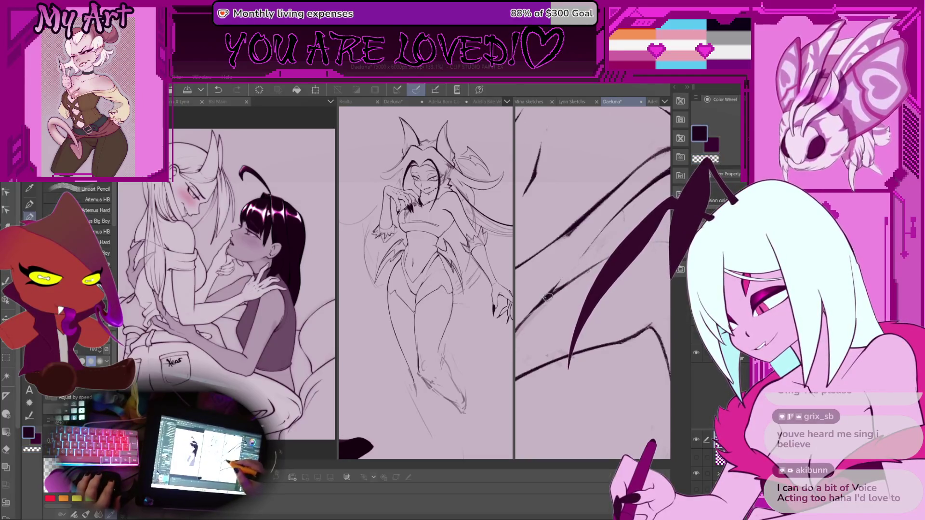
drag(548, 297, 542, 308)
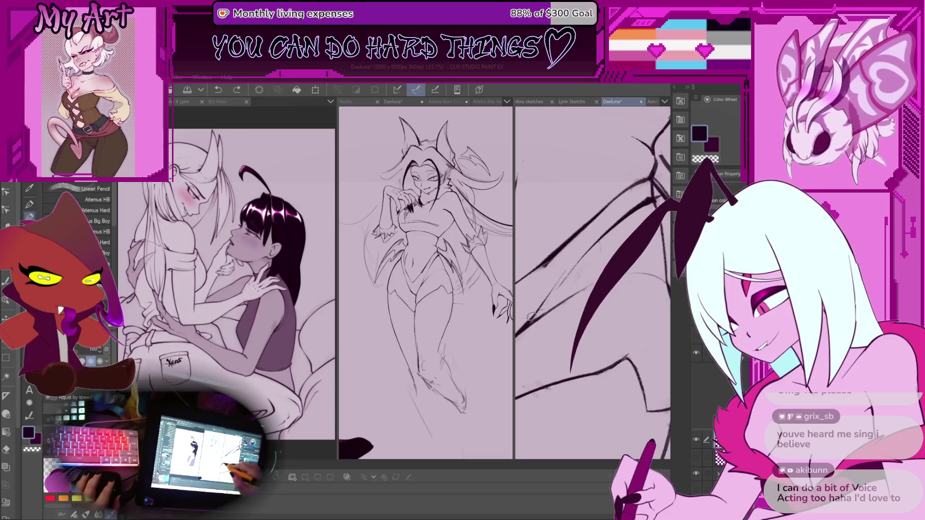
scroll(608, 231, down, 5)
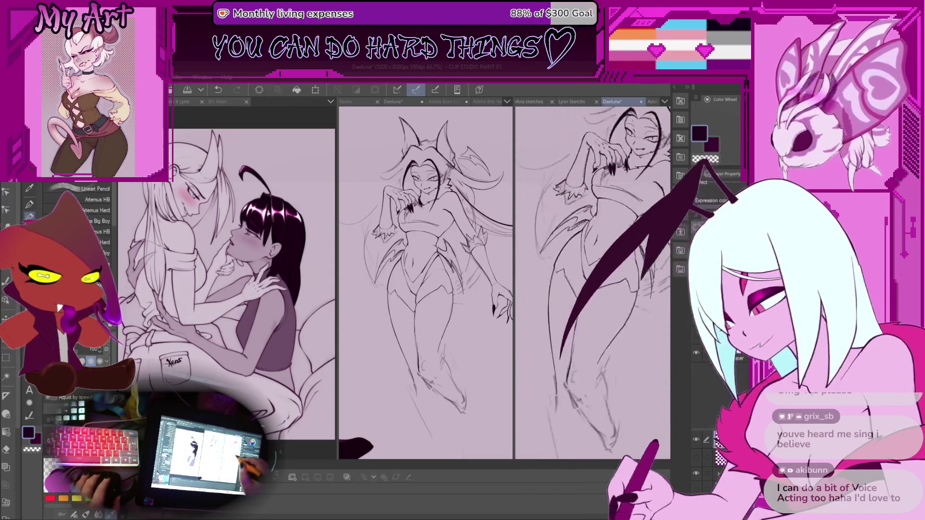
Ink wing rib lines beside the body, undoing and redrawing strokes that missed
scroll(598, 248, up, 3)
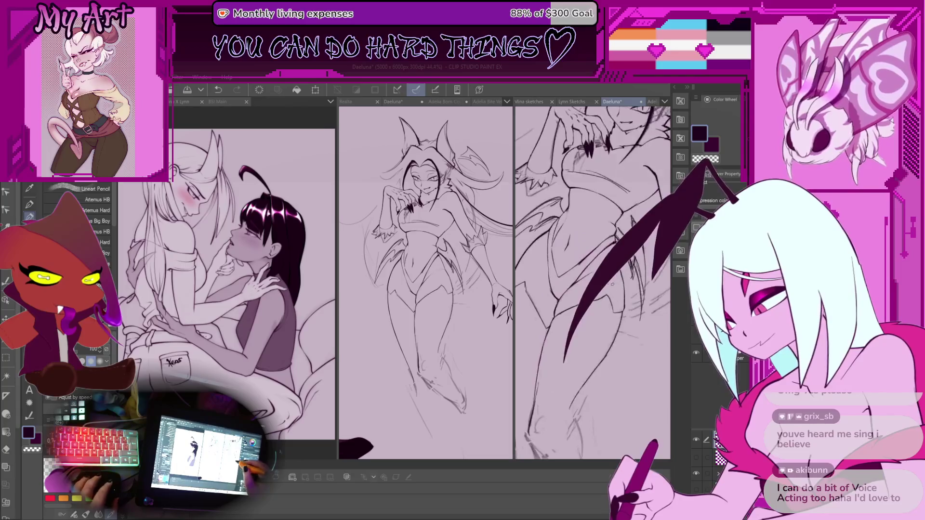
scroll(593, 241, up, 2)
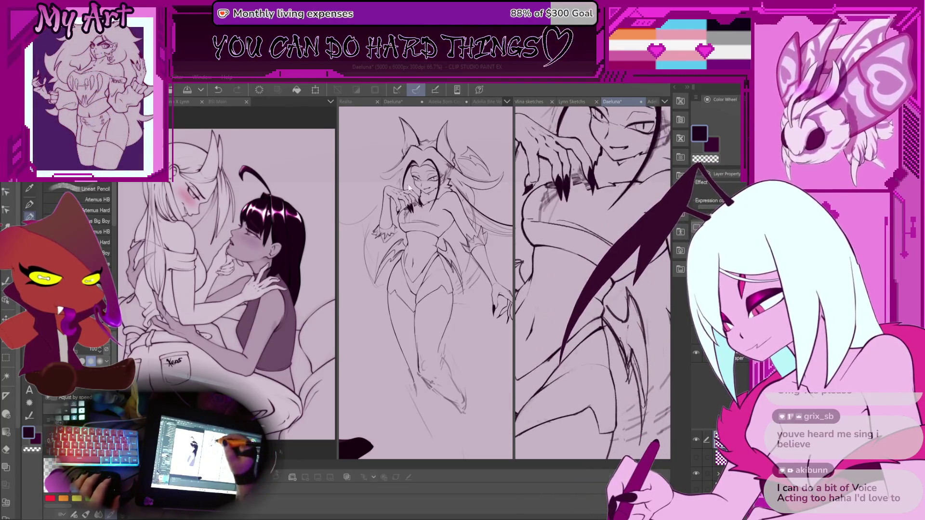
drag(408, 184, 448, 249)
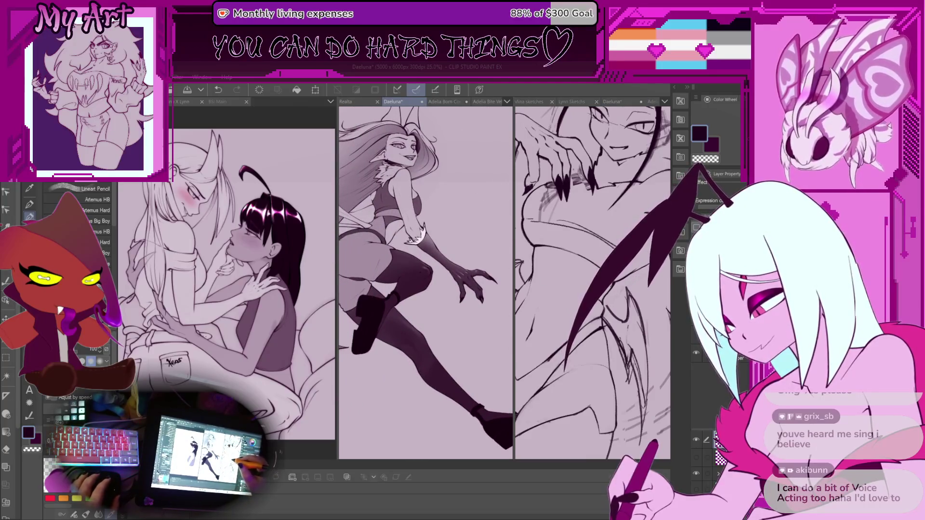
scroll(598, 319, up, 2)
drag(598, 319, 639, 280)
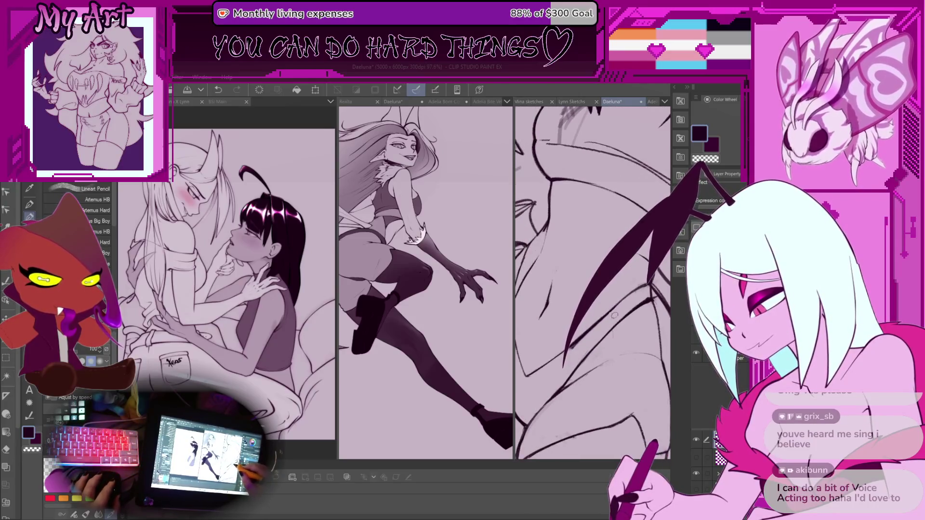
drag(603, 311, 610, 299)
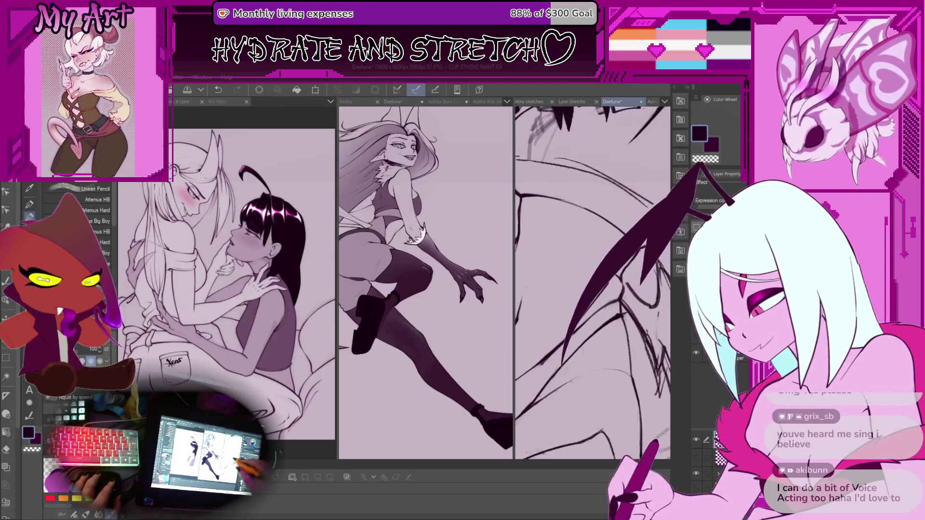
key(ctrl+z)
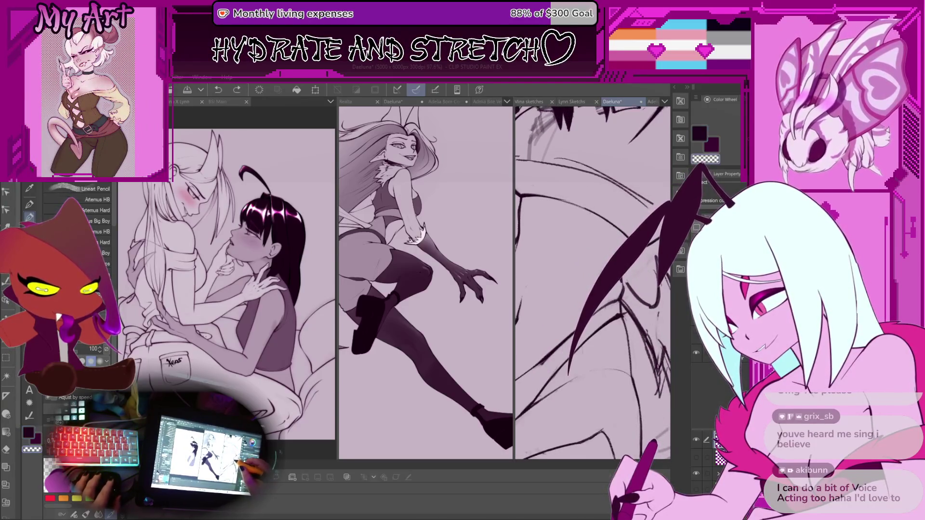
drag(656, 285, 622, 294)
scroll(615, 285, up, 1)
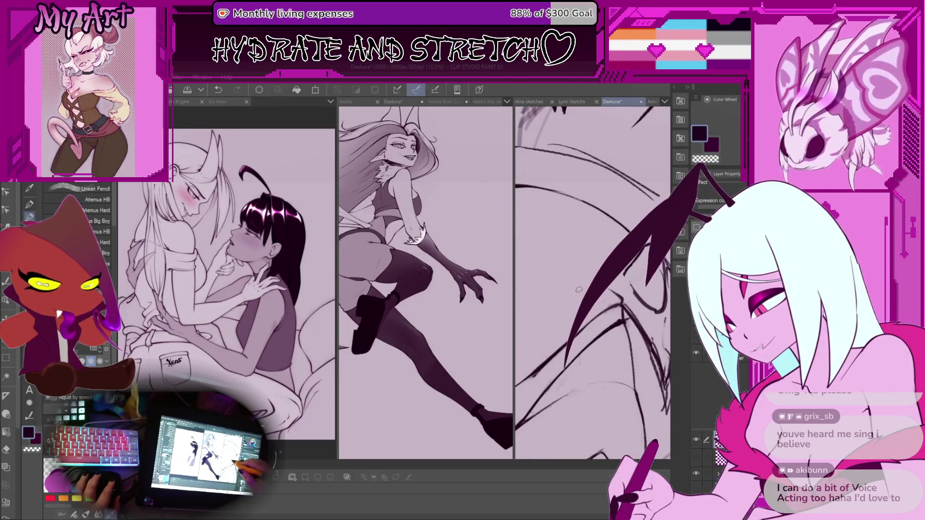
key(ctrl+z)
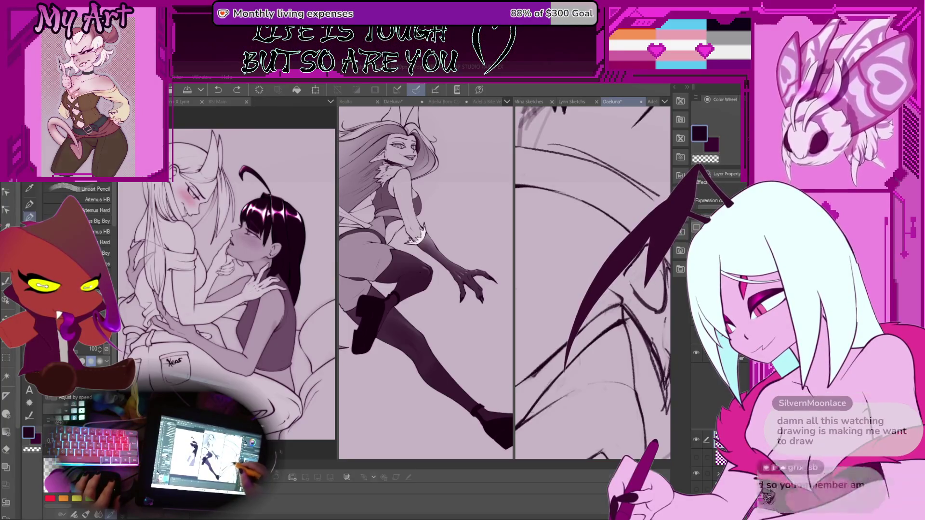
mouse_move(621, 294)
mouse_down()
mouse_move(583, 320)
mouse_move(599, 290)
mouse_up()
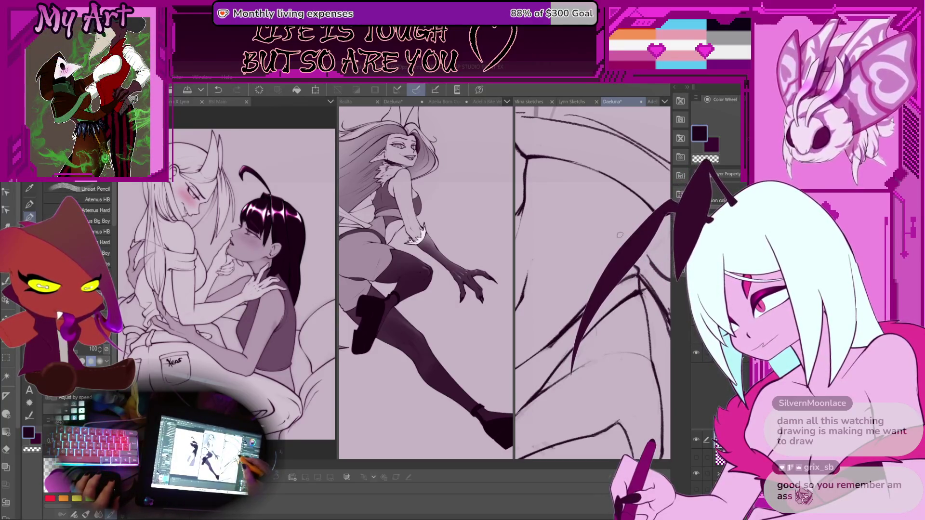
Follow the wing up and down to ink more rib strokes, undoing bad ones and restoring one
drag(620, 235, 602, 266)
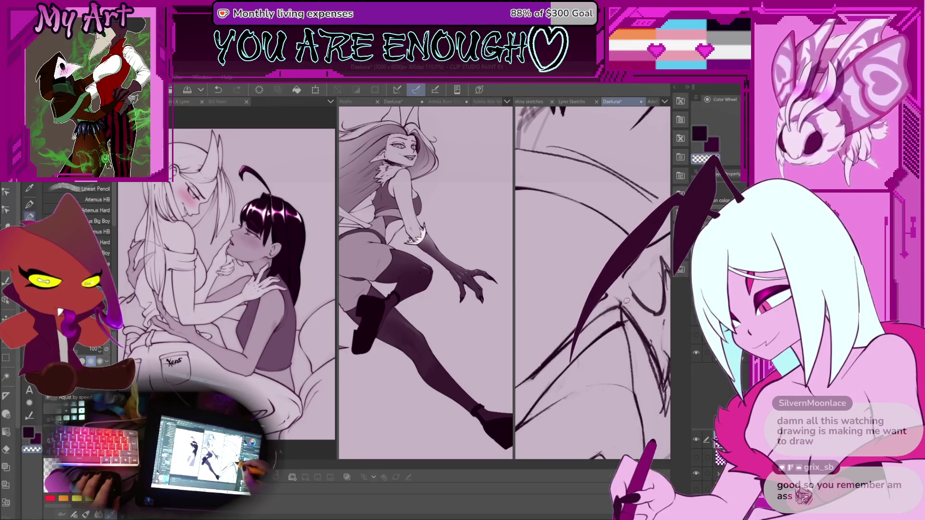
scroll(593, 282, up, 2)
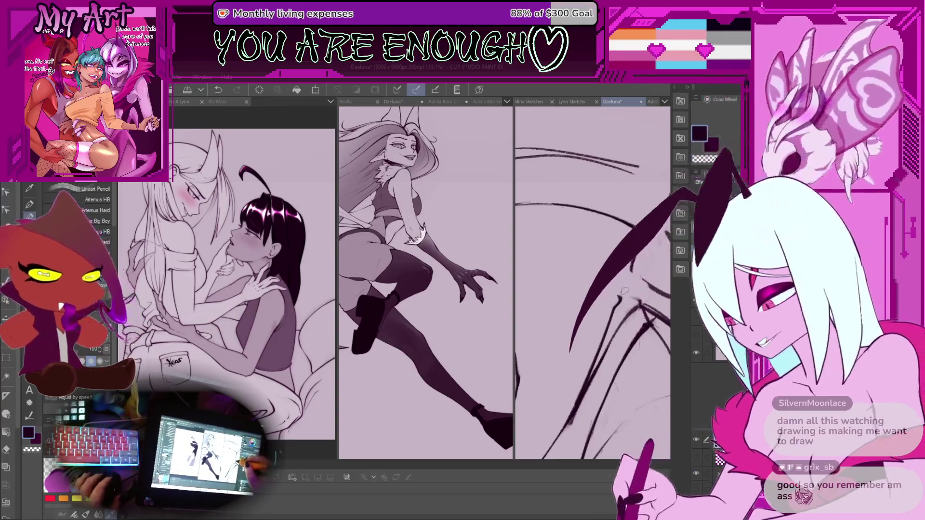
scroll(619, 301, up, 2)
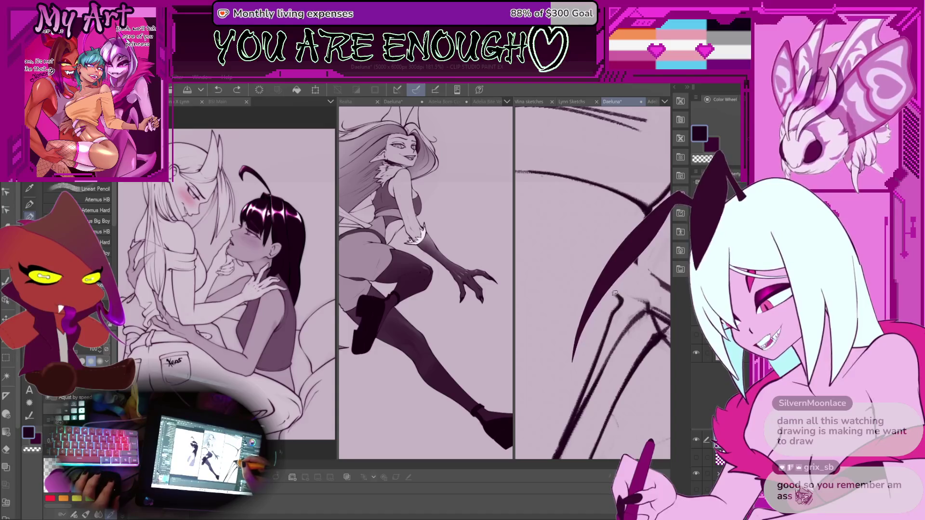
scroll(615, 293, down, 1)
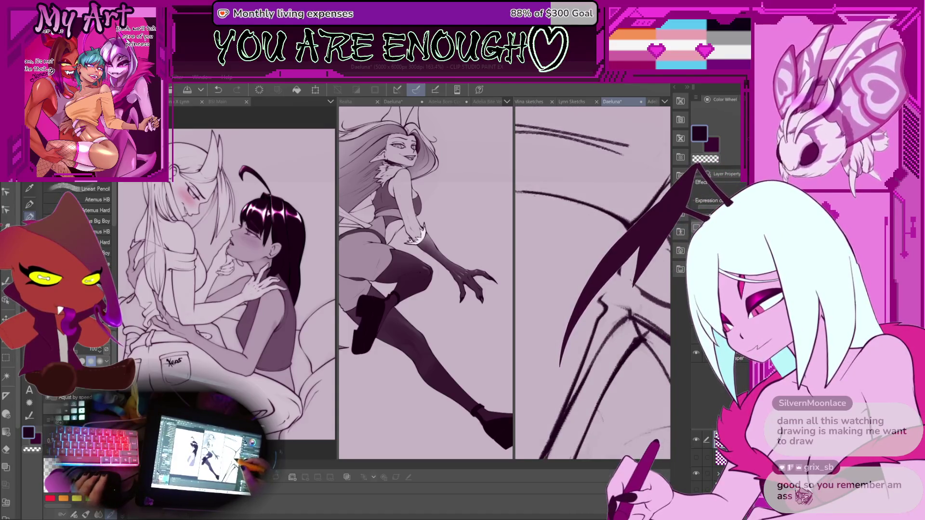
scroll(577, 273, down, 1)
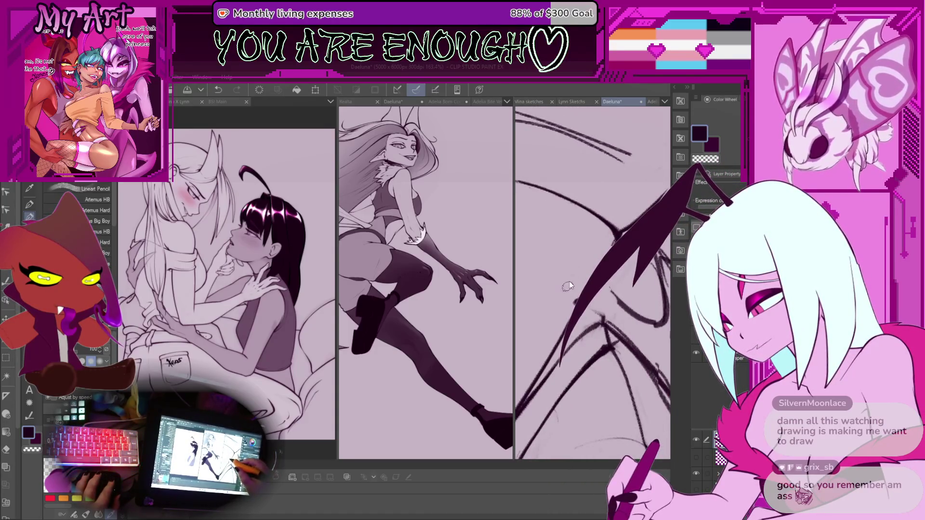
drag(582, 264, 578, 288)
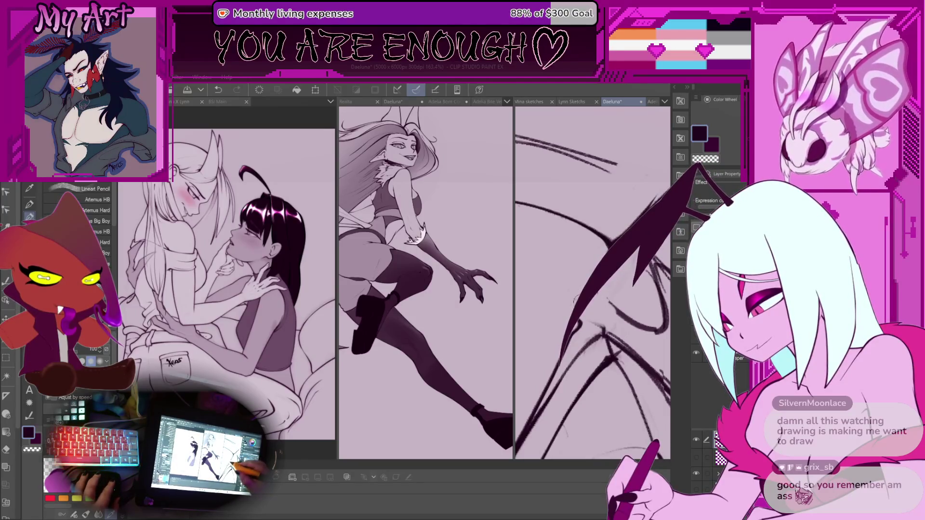
key(ctrl+z)
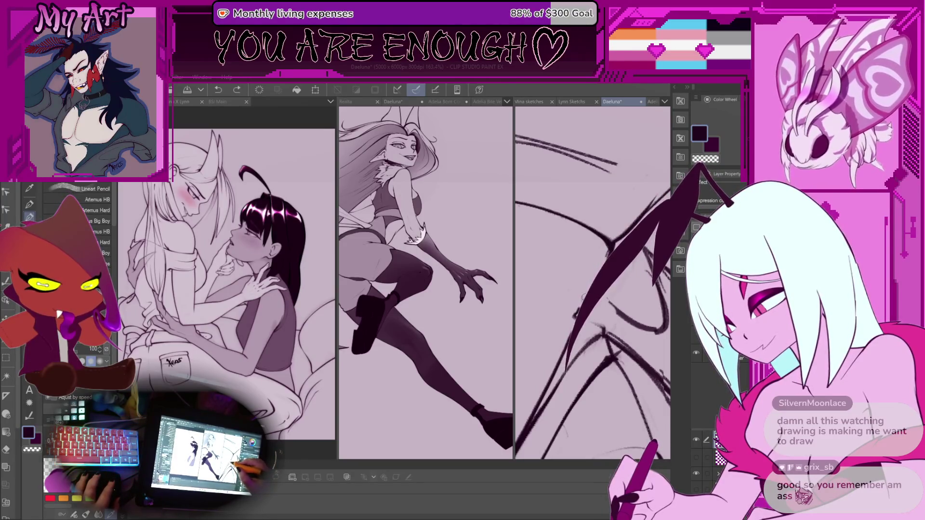
key(ctrl+y)
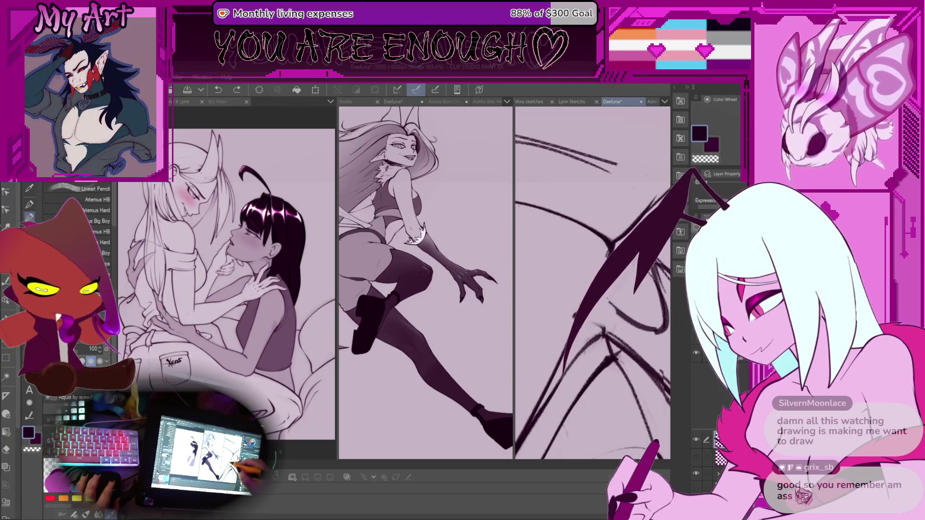
drag(601, 291, 606, 312)
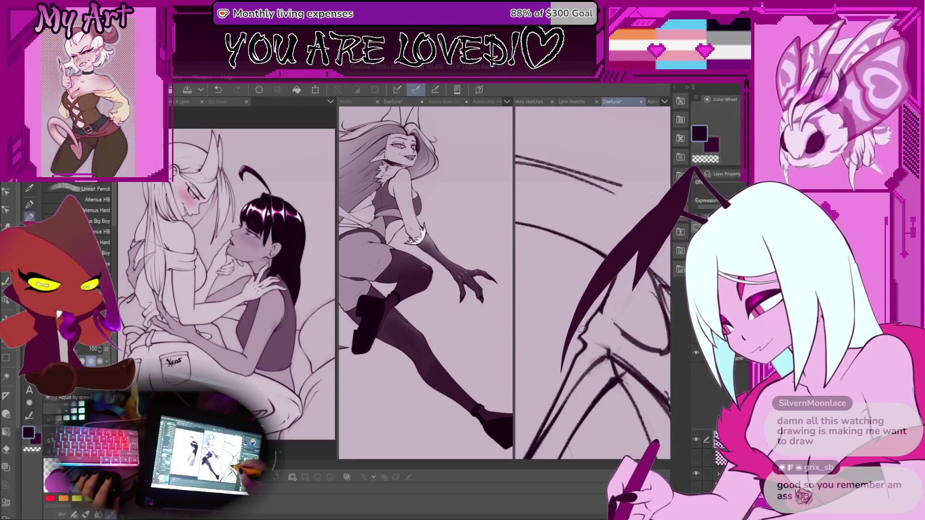
drag(557, 280, 563, 287)
mouse_move(557, 255)
mouse_down()
mouse_move(559, 263)
mouse_move(577, 240)
mouse_up()
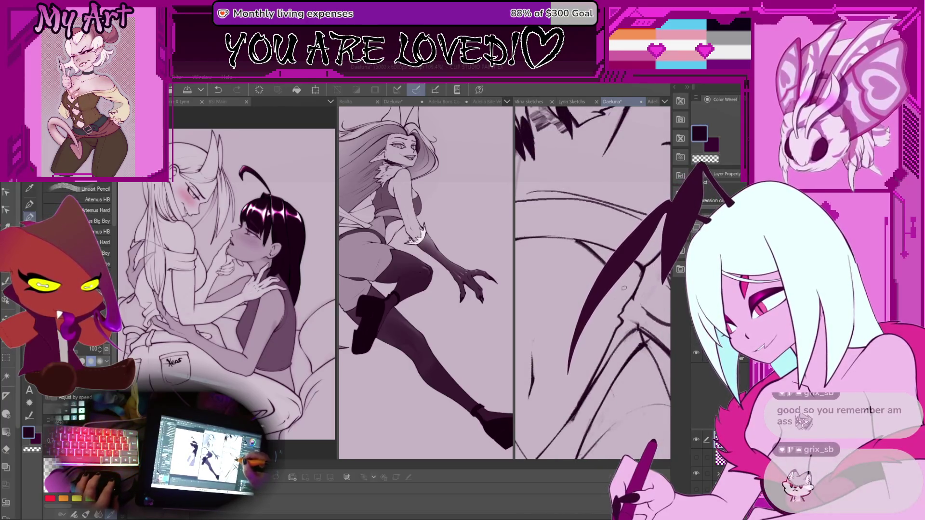
key(ctrl+z)
scroll(572, 239, down, 5)
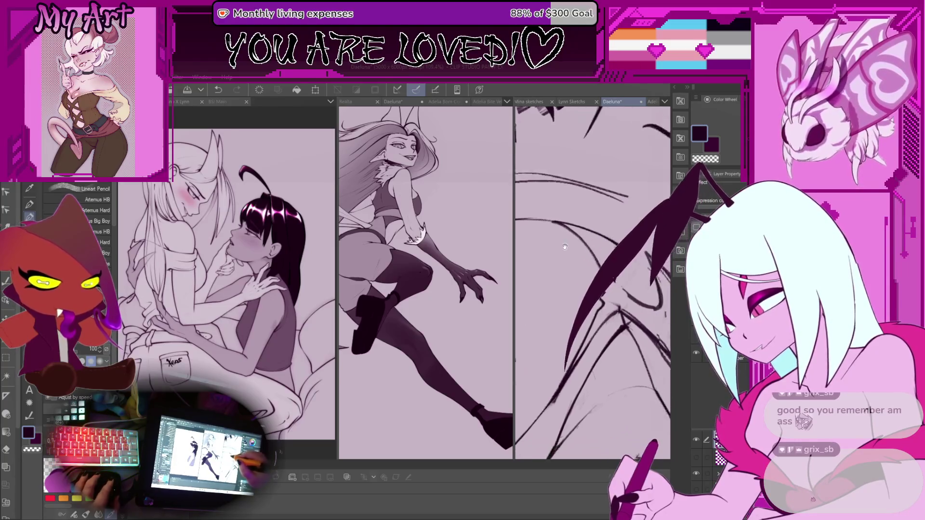
scroll(572, 264, up, 3)
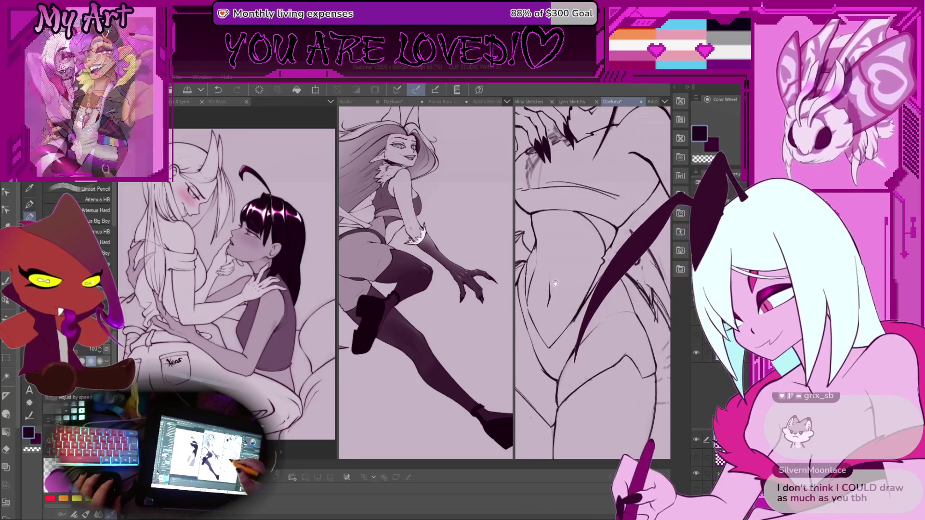
Zoom in on Daeluna's torso and undo the last ink stroke there
drag(567, 263, 572, 236)
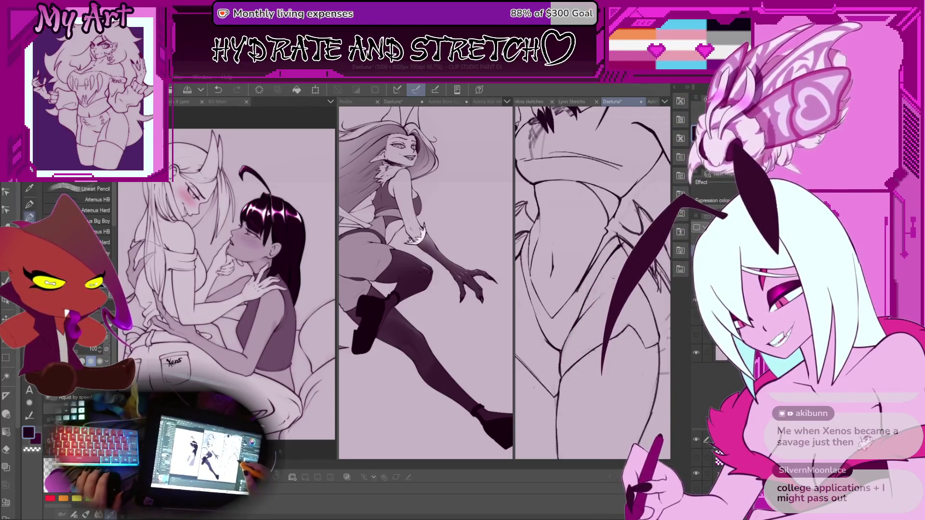
scroll(593, 282, up, 3)
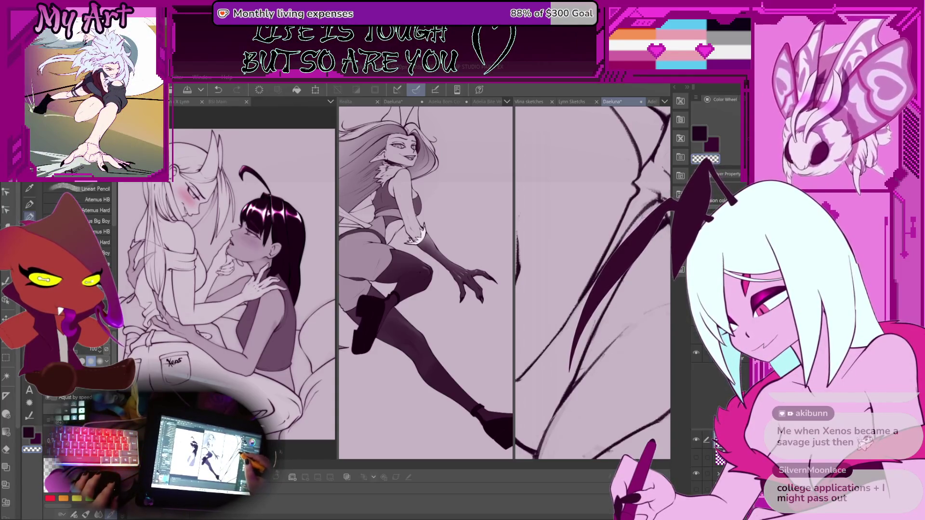
scroll(593, 282, down, 4)
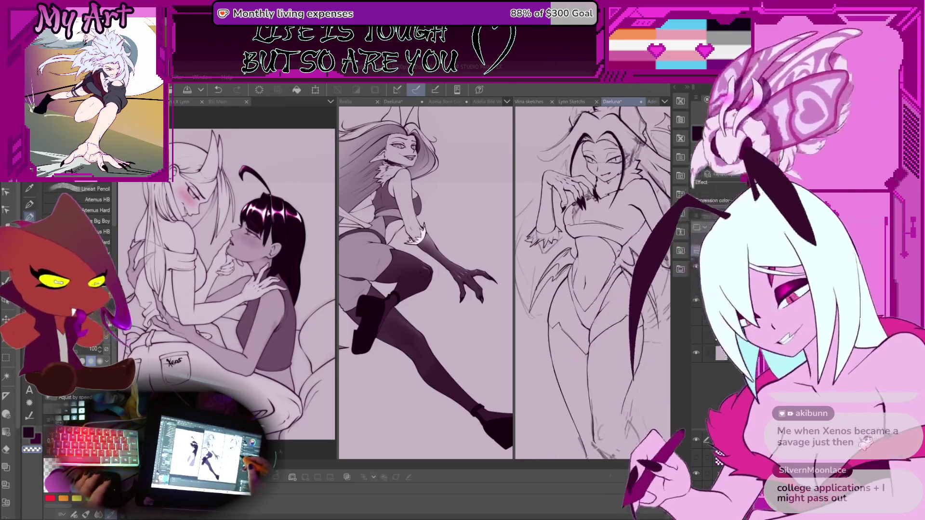
scroll(593, 282, up, 3)
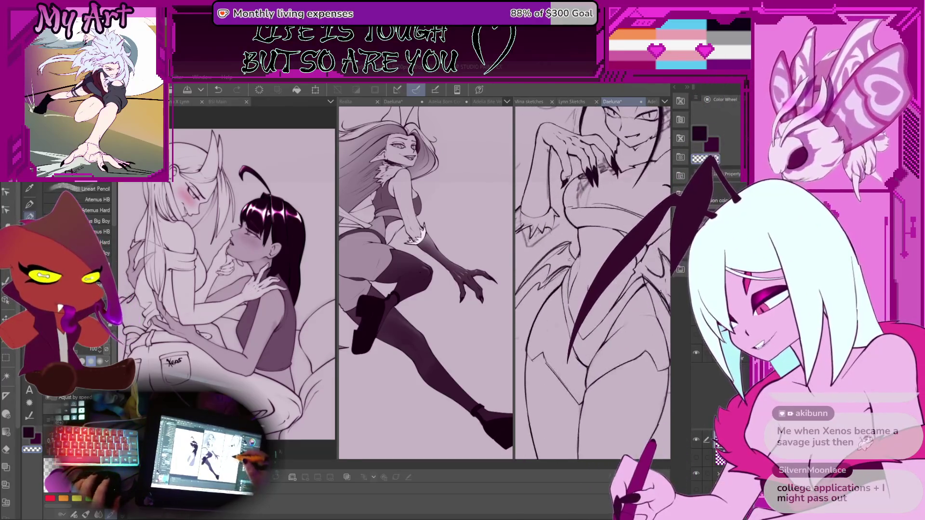
scroll(549, 302, up, 3)
scroll(549, 302, up, 3)
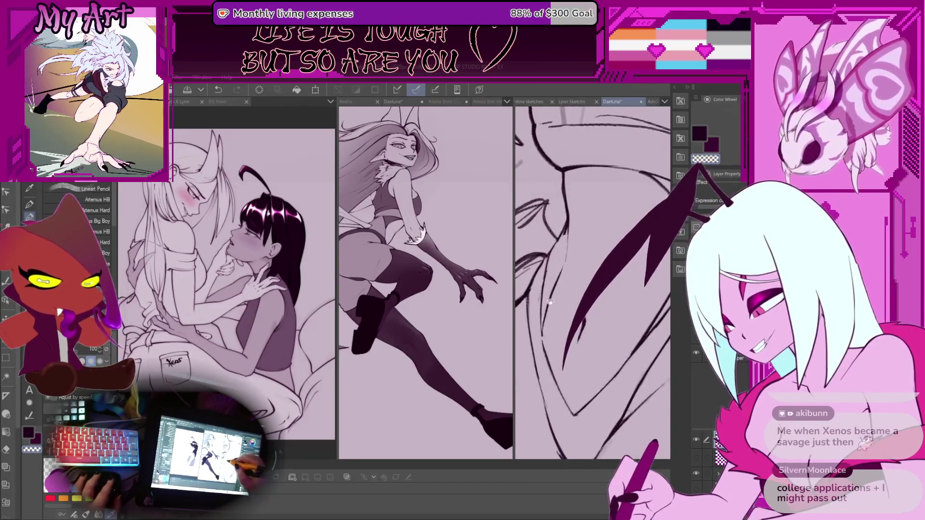
key(ctrl+z)
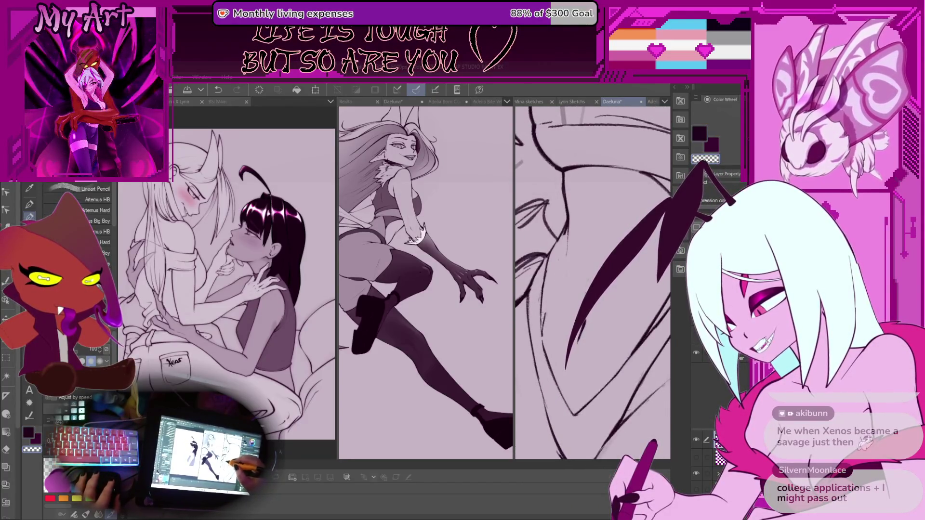
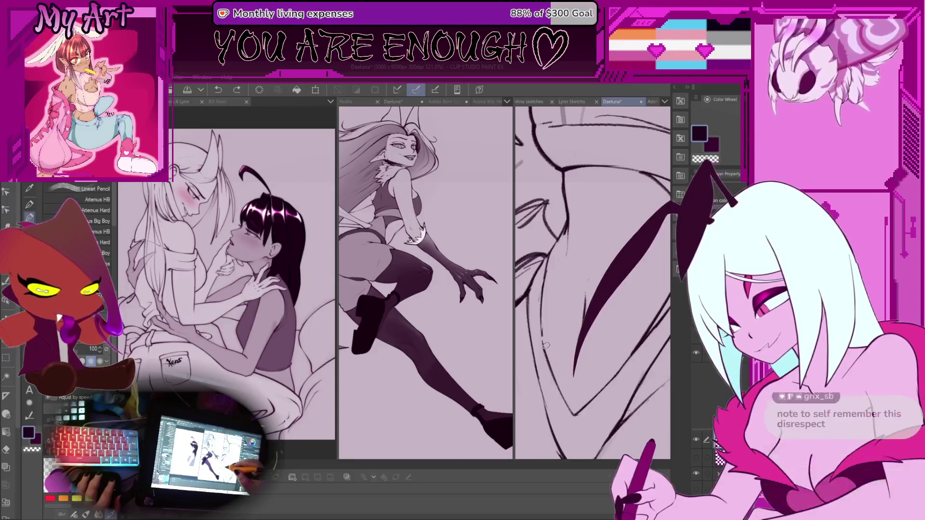
Ink a long clean line across Daeluna's torso, undoing one stray stroke first
drag(544, 335, 548, 314)
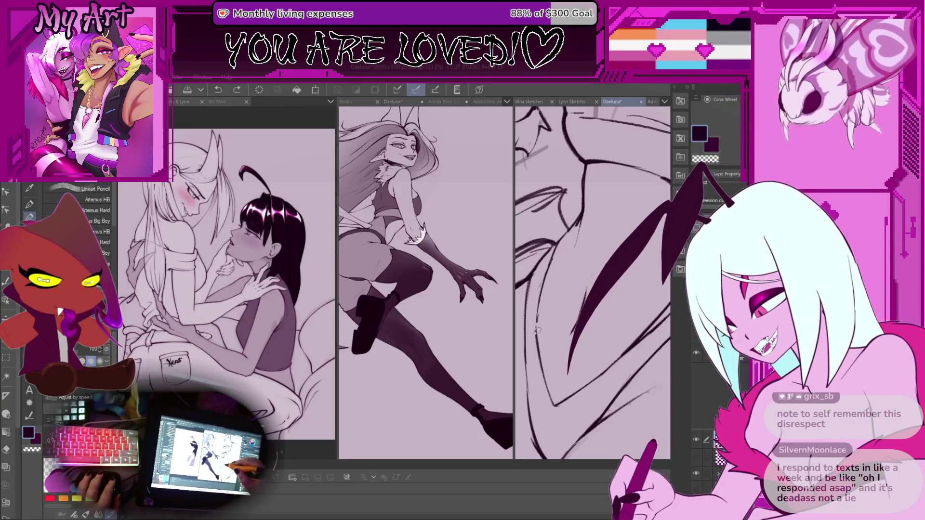
drag(565, 252, 542, 284)
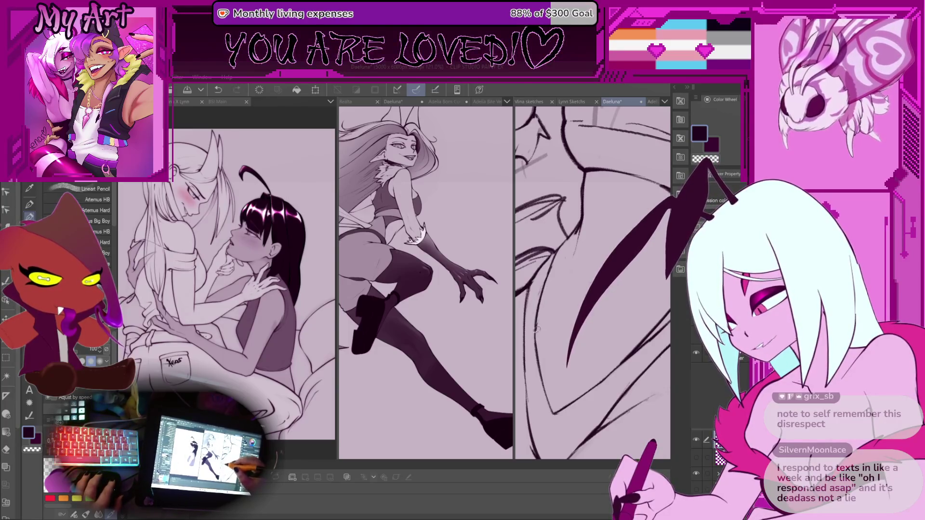
mouse_move(563, 255)
mouse_down()
mouse_move(569, 247)
mouse_move(562, 273)
mouse_up()
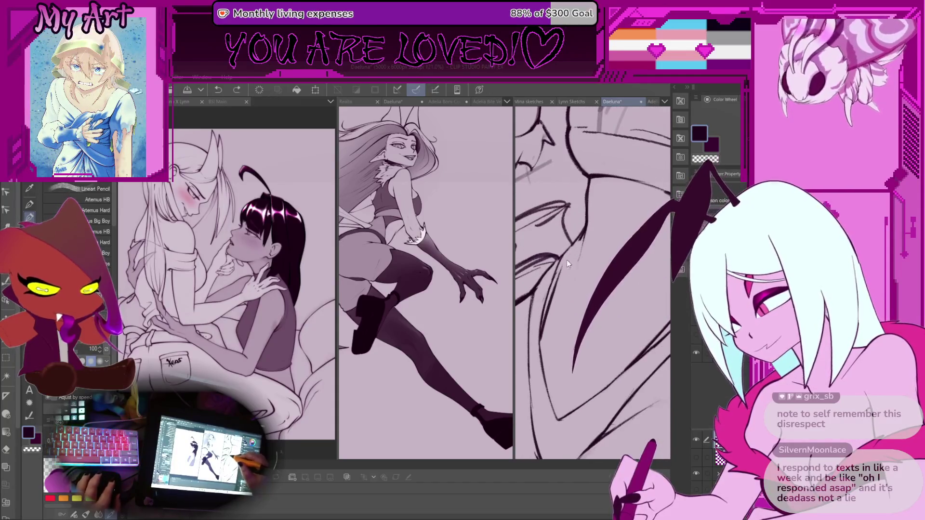
key(ctrl+z)
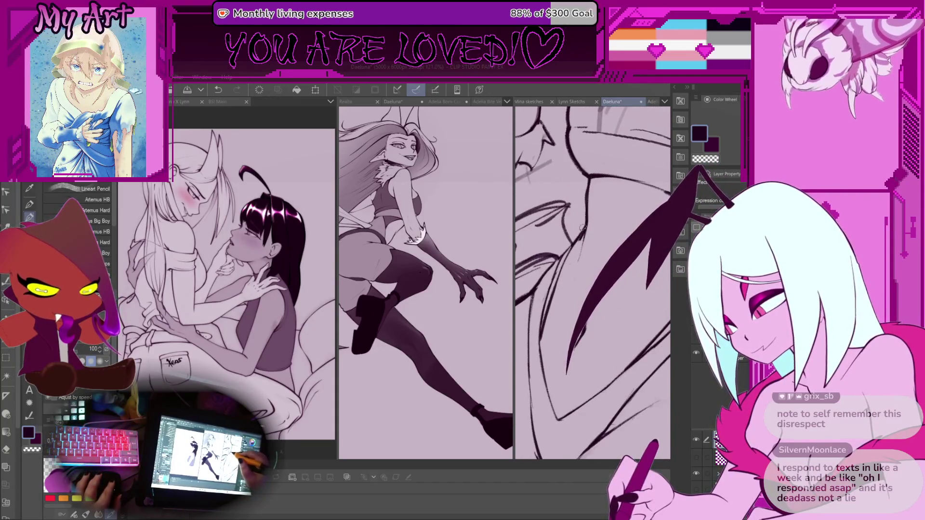
scroll(592, 215, down, 2)
drag(592, 215, 578, 232)
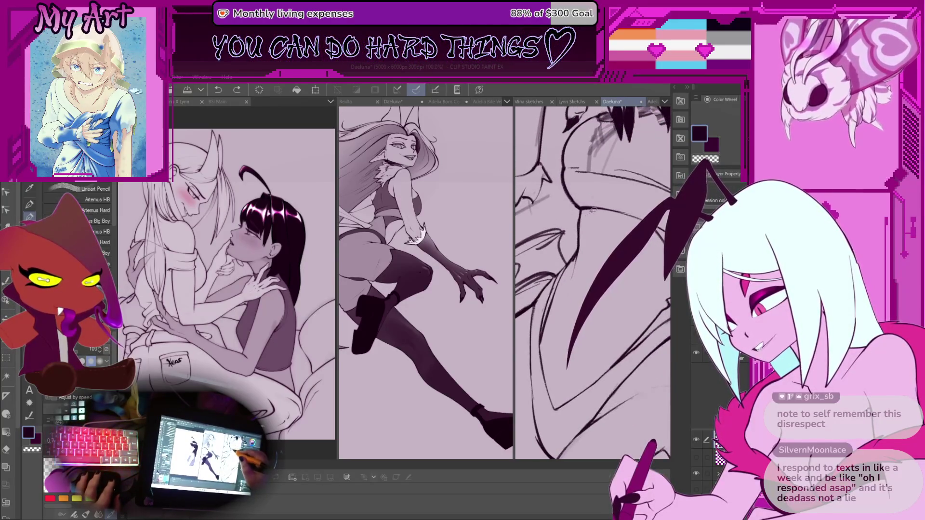
drag(571, 169, 670, 186)
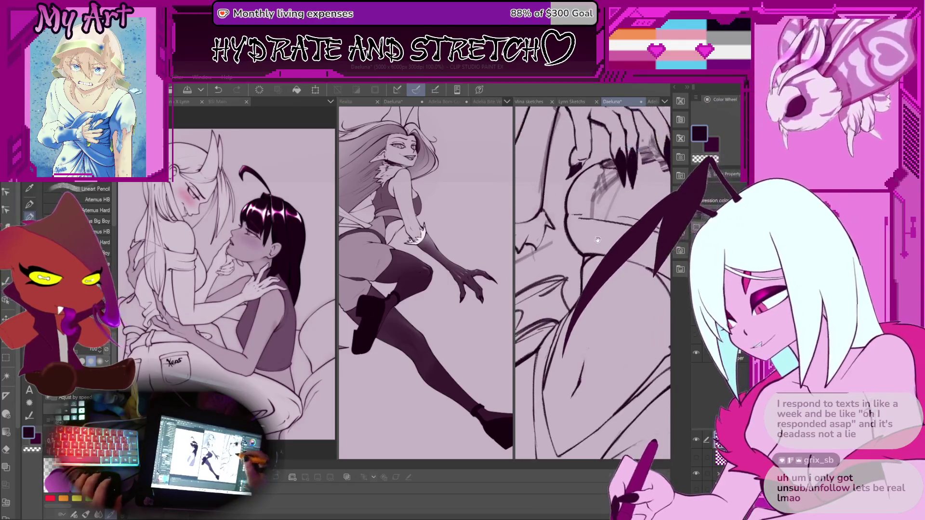
Ink another line on the figure, switch to transparent colour to erase, and undo a stray stroke
scroll(573, 224, down, 3)
scroll(577, 264, up, 5)
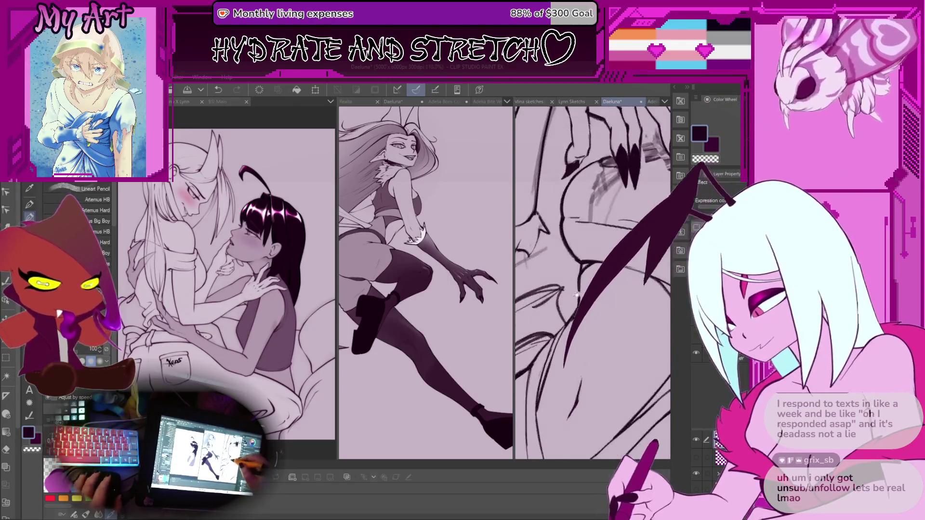
key(c)
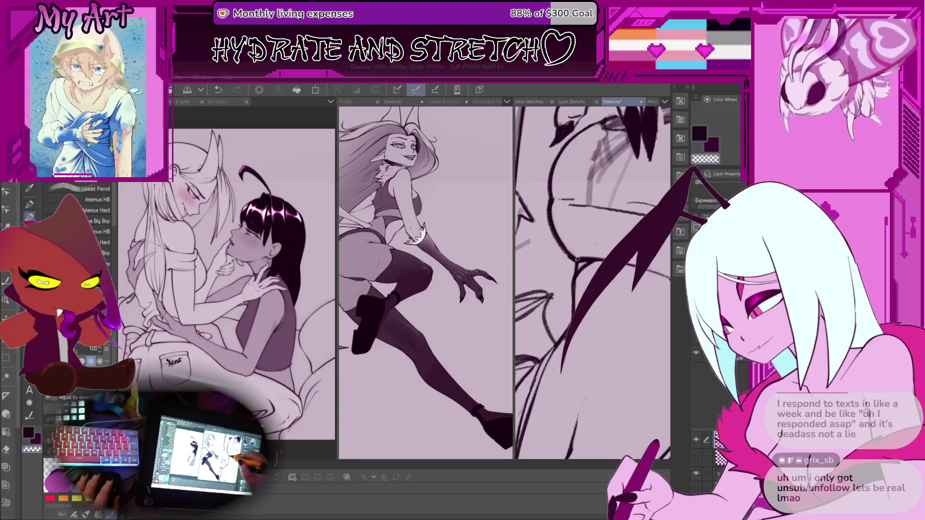
key(c)
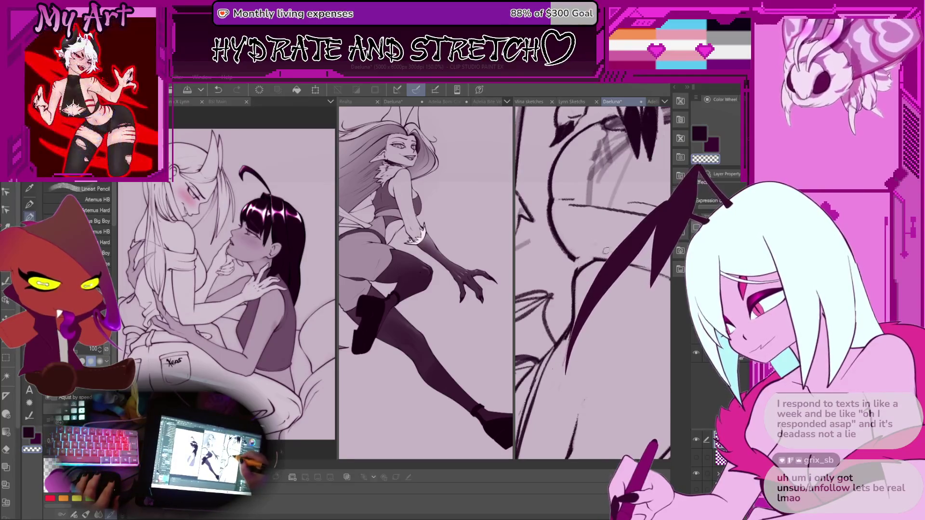
drag(598, 264, 551, 231)
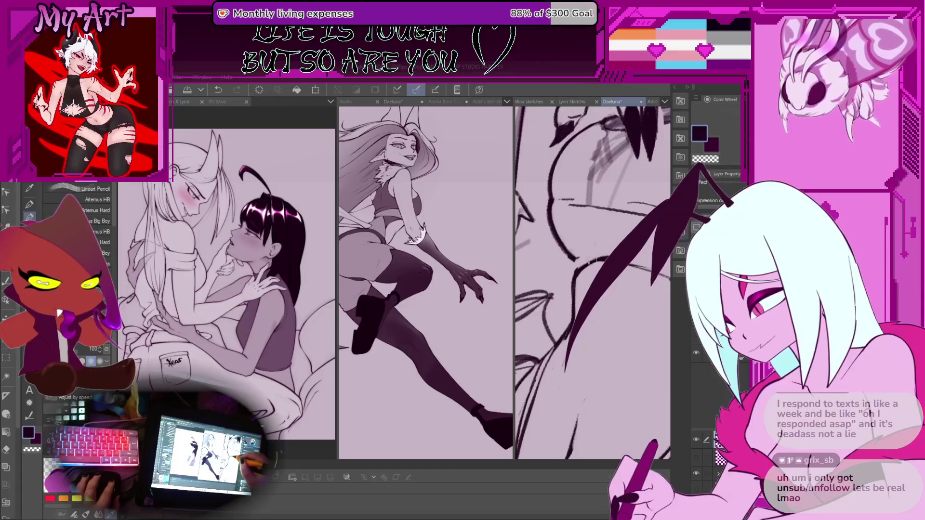
key(c)
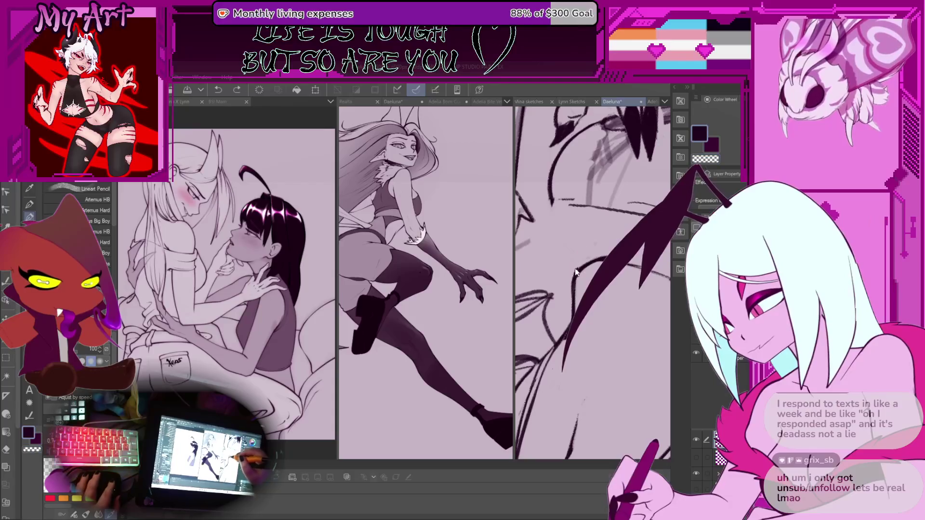
scroll(553, 220, down, 2)
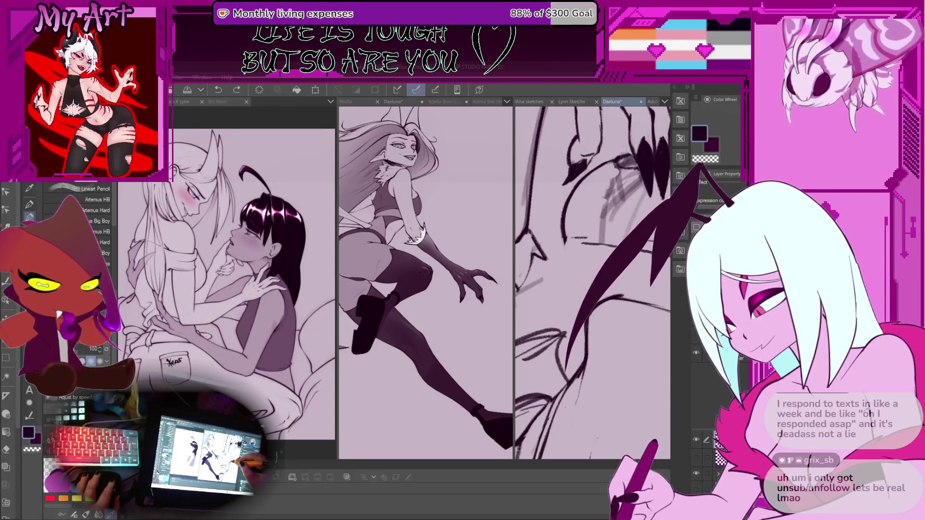
key(ctrl+z)
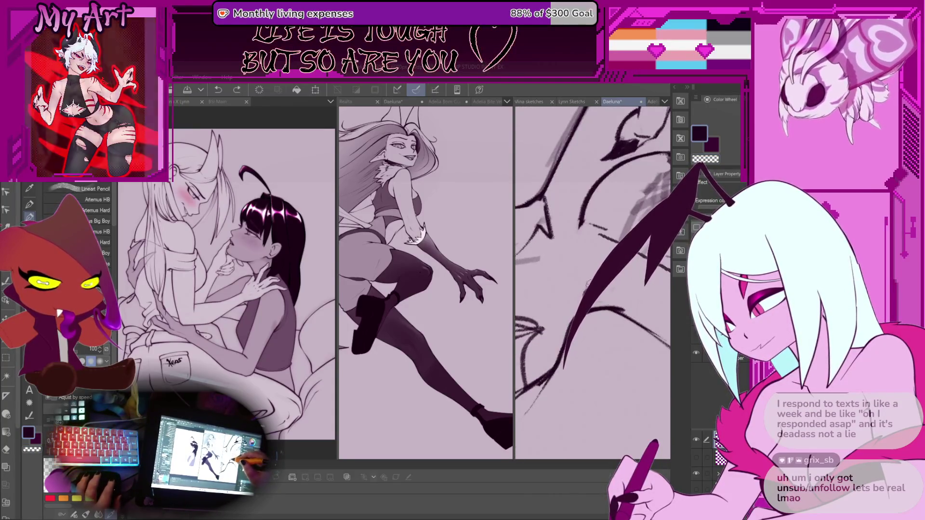
key(ctrl+y)
scroll(583, 217, down, 5)
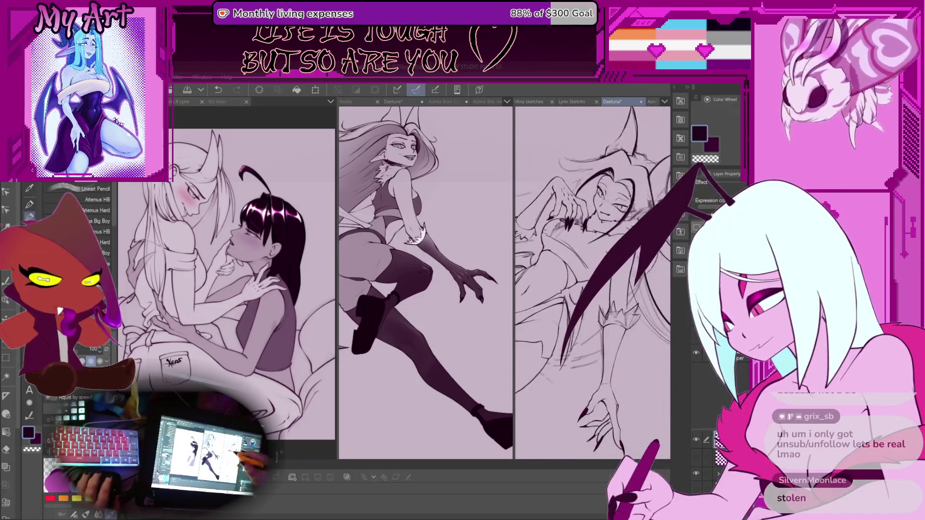
Undo the stray stroke near Daeluna's hand
scroll(578, 217, up, 5)
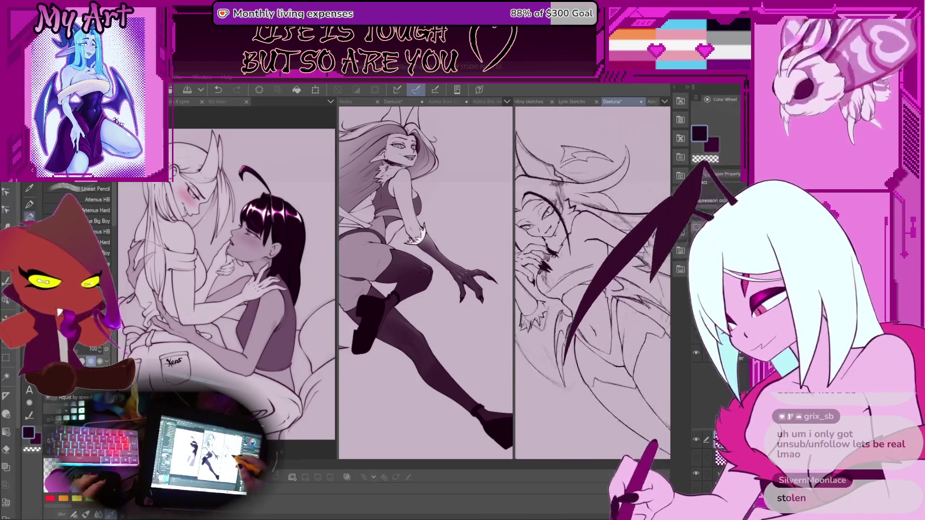
scroll(593, 282, up, 2)
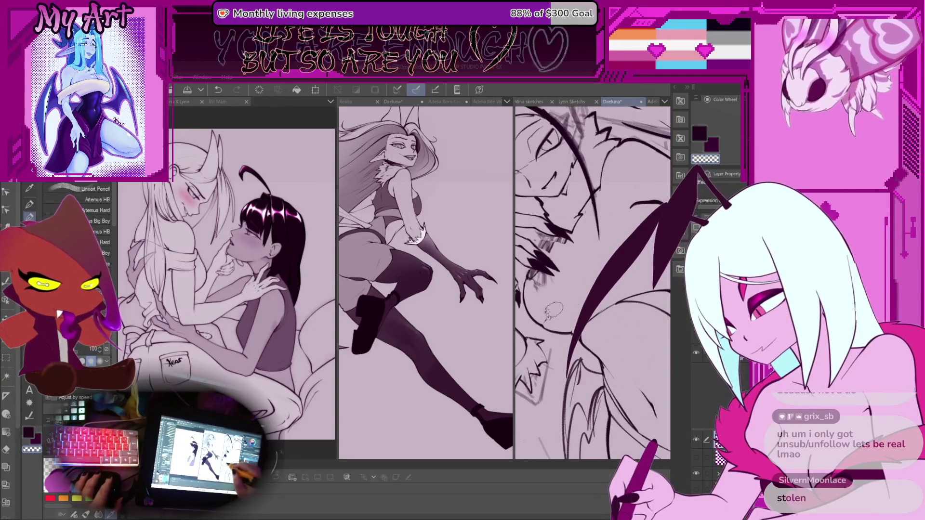
scroll(553, 312, up, 1)
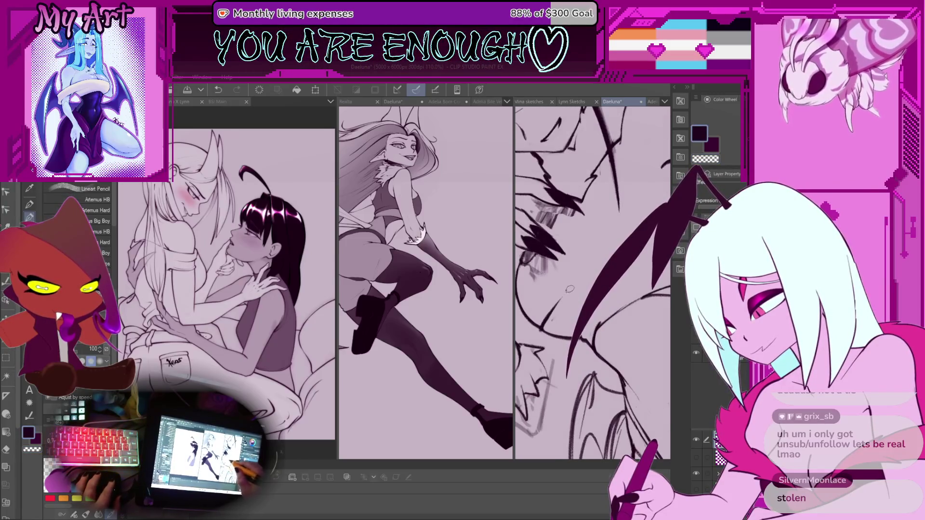
scroll(554, 318, down, 4)
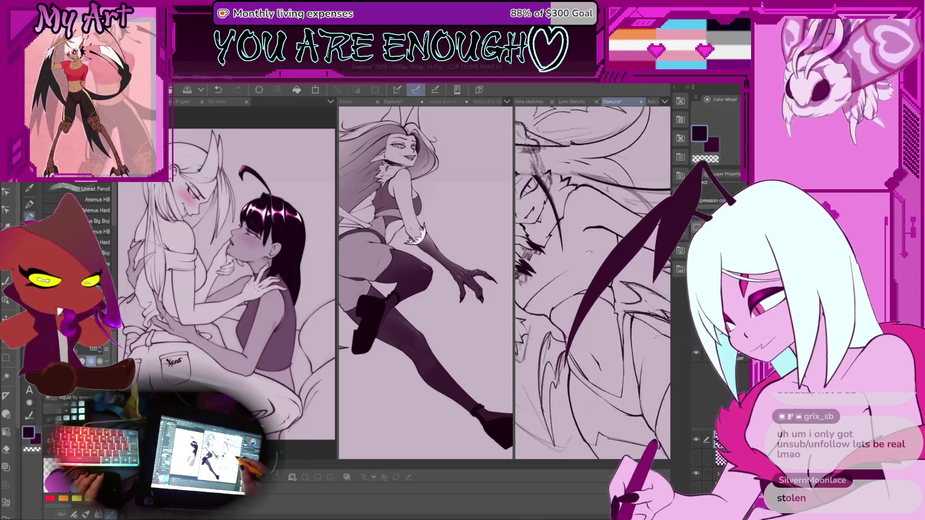
scroll(576, 302, up, 1)
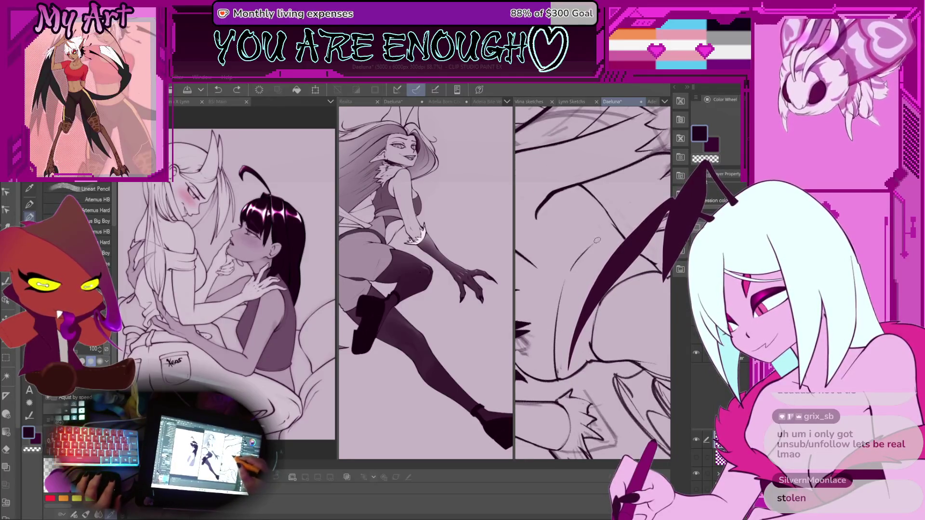
scroll(618, 228, up, 1)
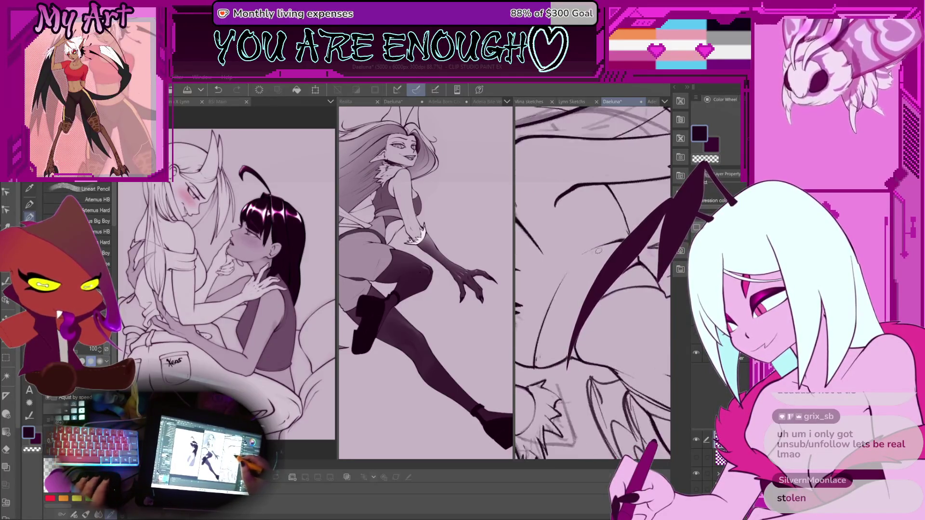
key(ctrl+z)
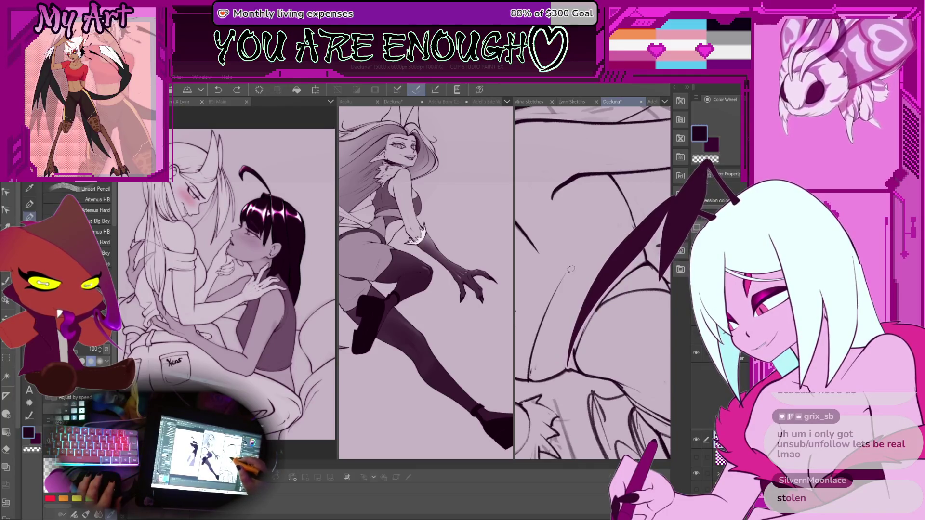
scroll(592, 282, down, 4)
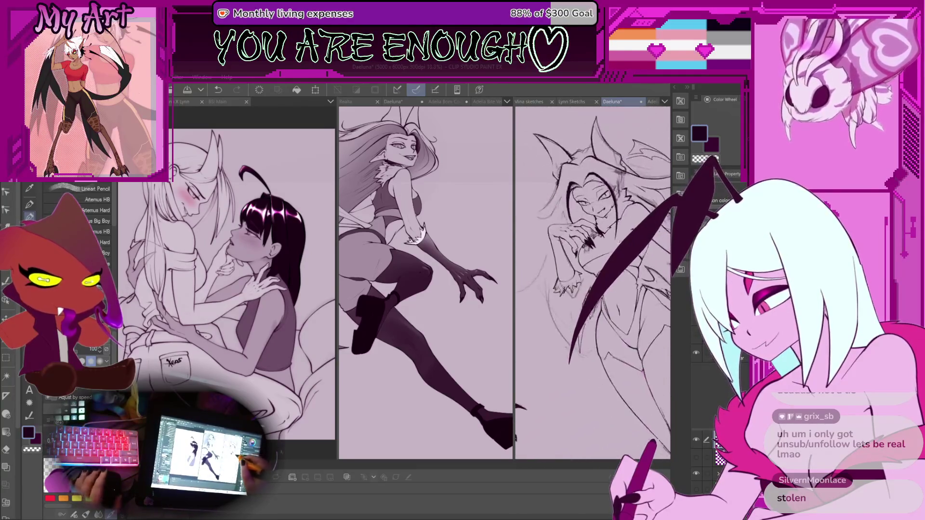
scroll(593, 282, up, 3)
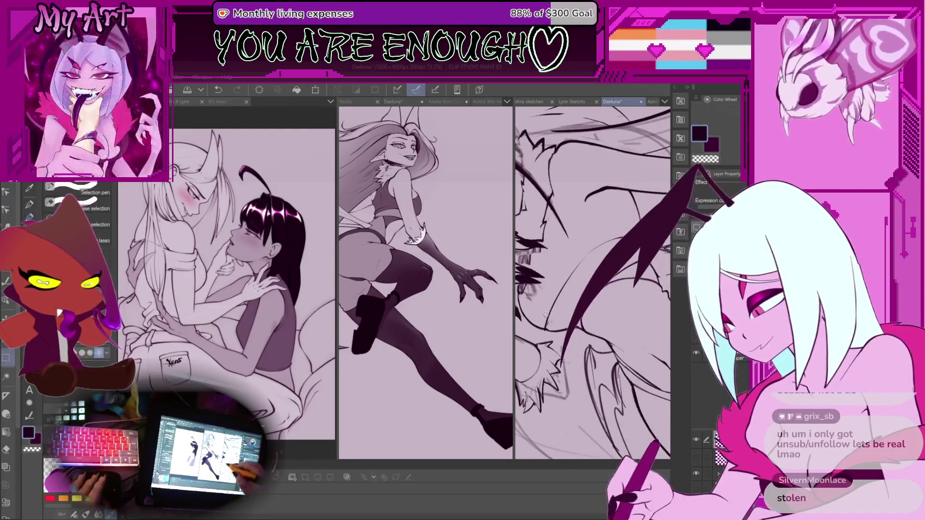
Transform the lassoed lines on the right Daeluna canvas, apply the change, and lasso a thin area
key(m)
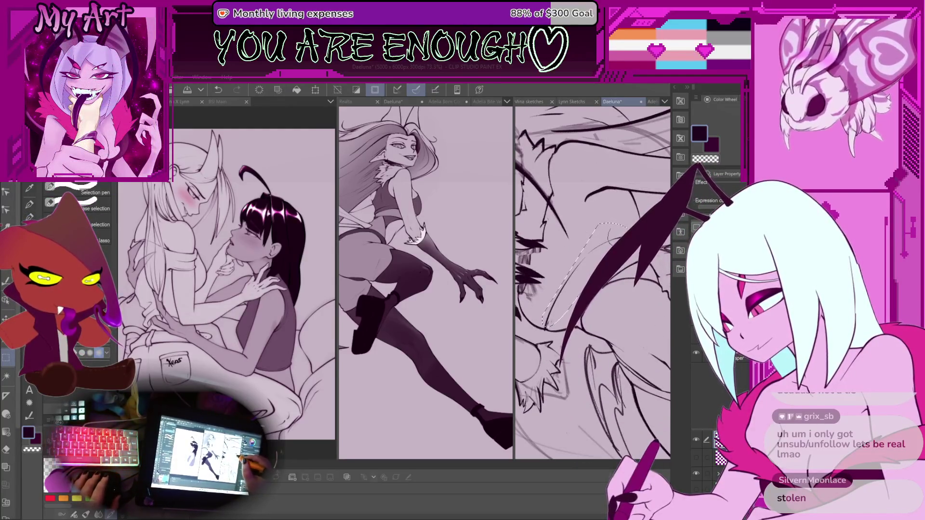
click(459, 281)
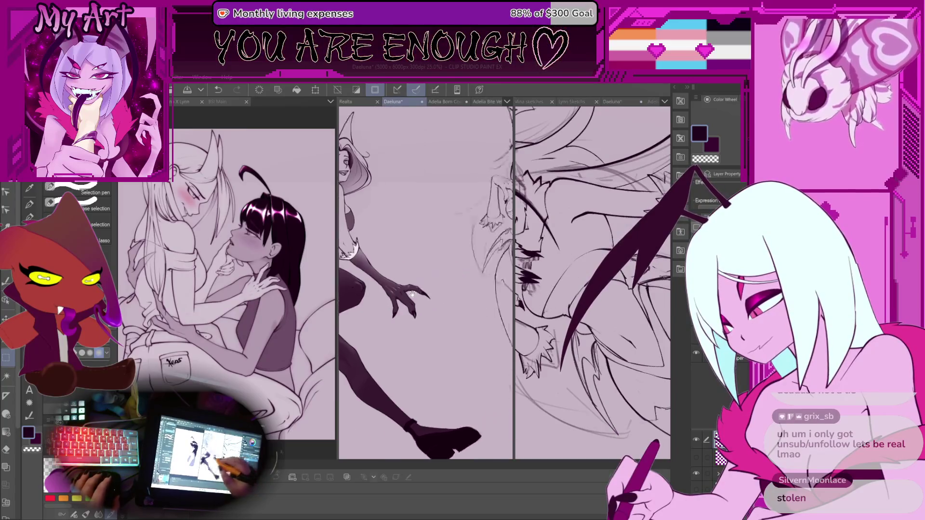
scroll(460, 281, right, 5)
key(ctrl+Tab)
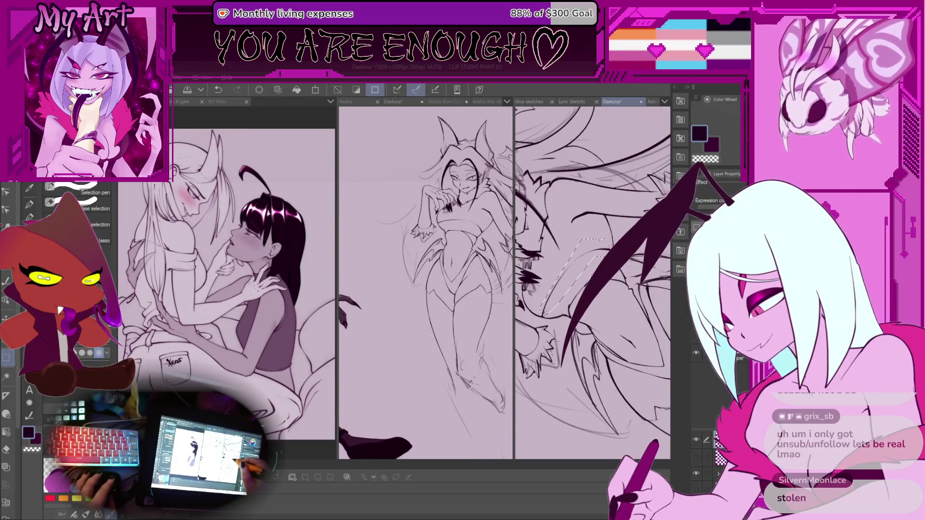
key(ctrl+t)
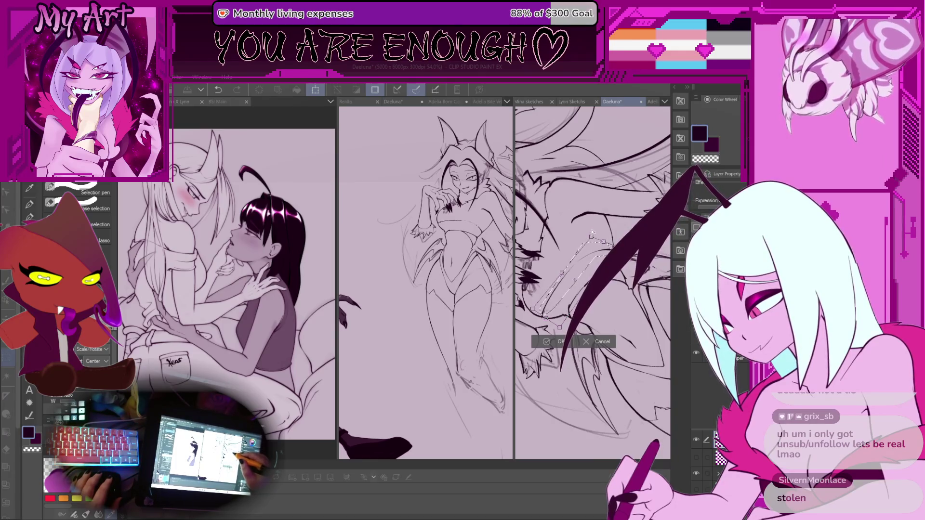
key(ctrl+z)
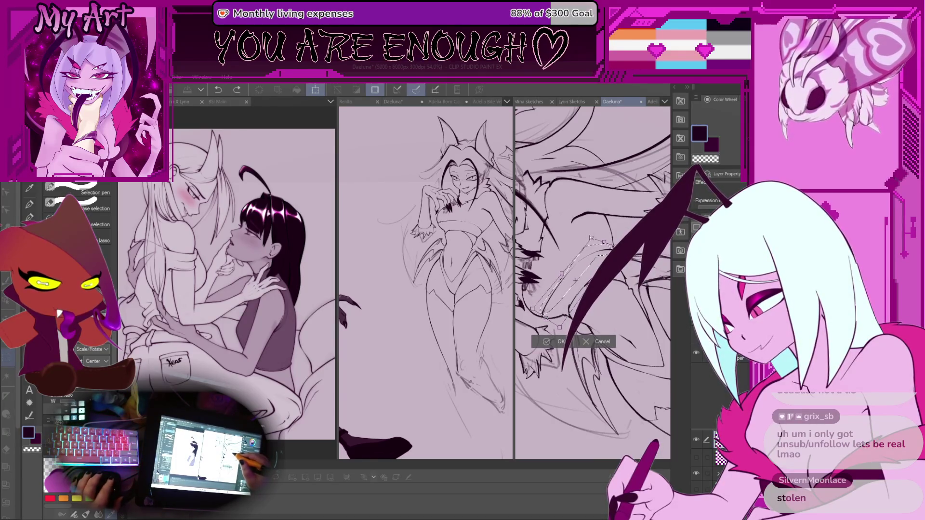
key(Return)
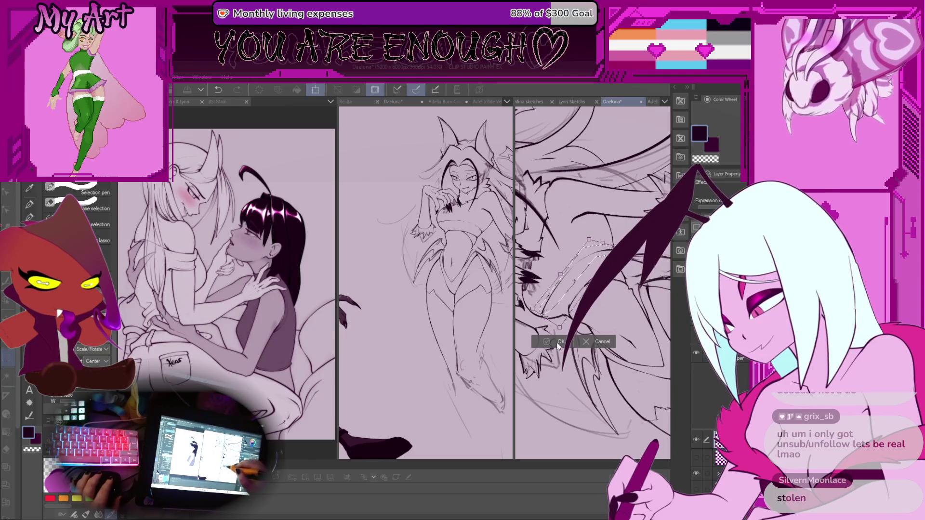
drag(598, 266, 598, 279)
Clear the selection and redraw the long hair and shoulder strokes beside the face in pencil
key(ctrl+d)
key(p)
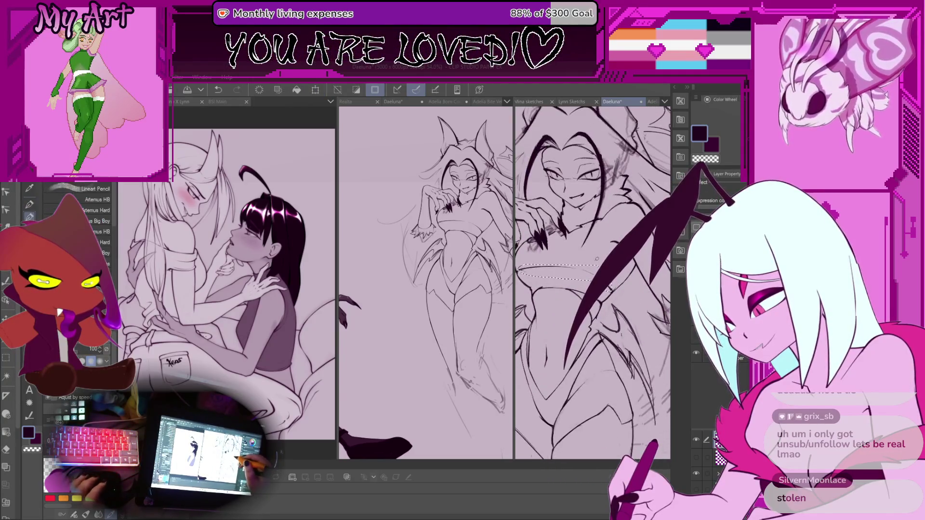
key(ctrl+plus)
key(ctrl+plus)
key(ctrl+plus)
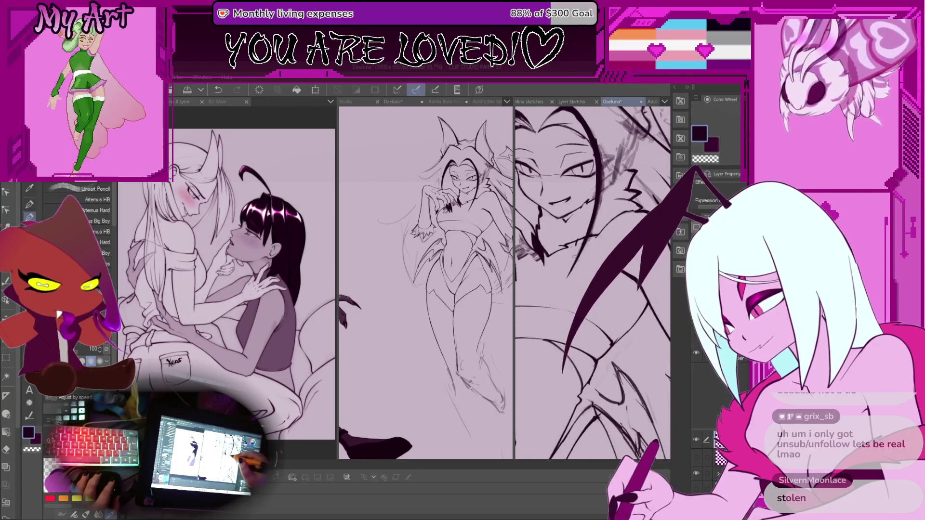
key(ctrl+z)
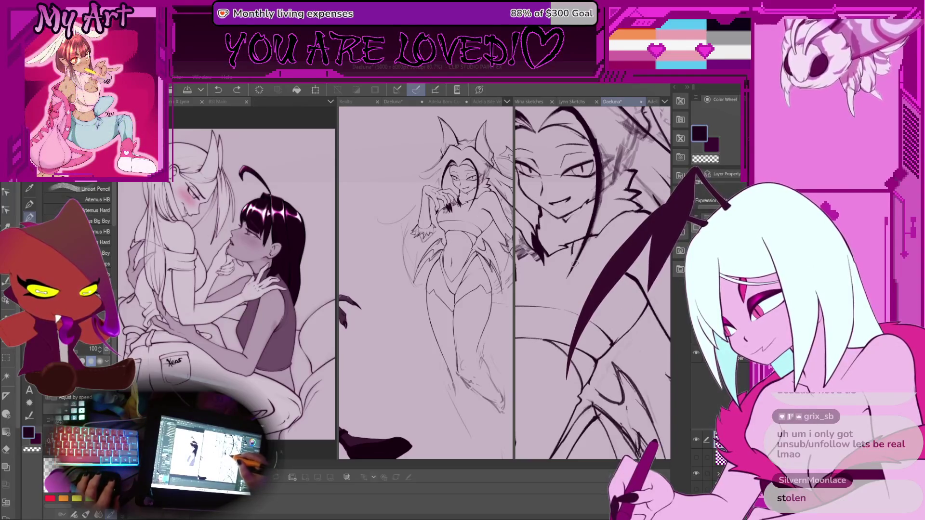
drag(634, 233, 579, 320)
scroll(592, 283, up, 3)
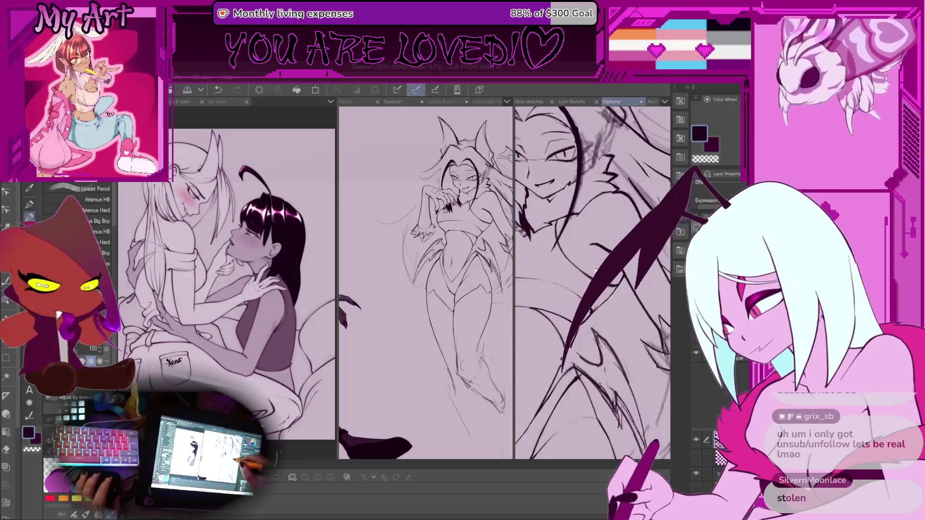
drag(632, 237, 569, 368)
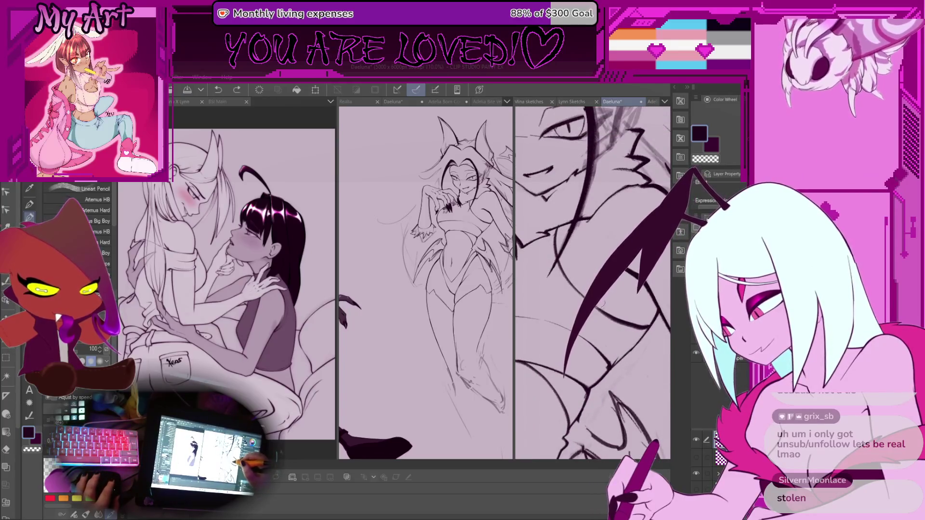
drag(645, 248, 605, 309)
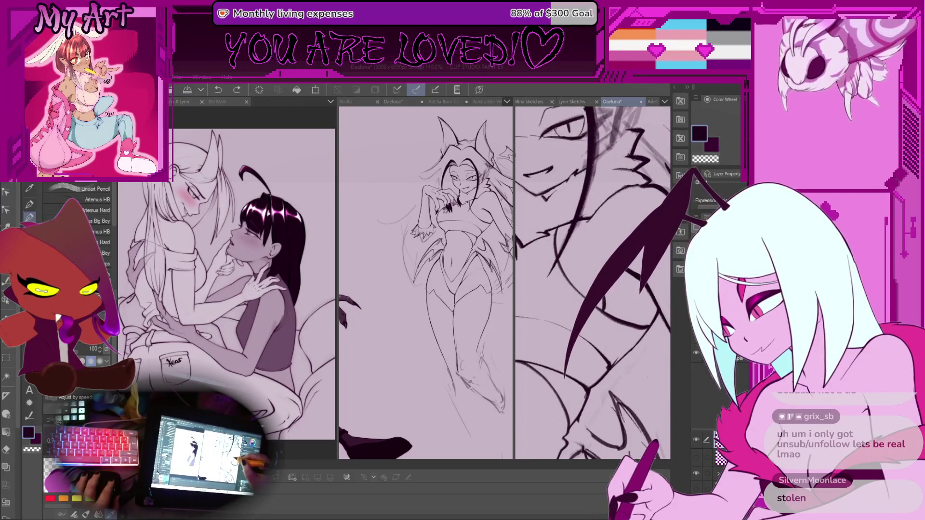
Redraw the long diagonal hair stroke thinner, rotating the canvas and undoing a bad stroke
scroll(612, 295, up, 2)
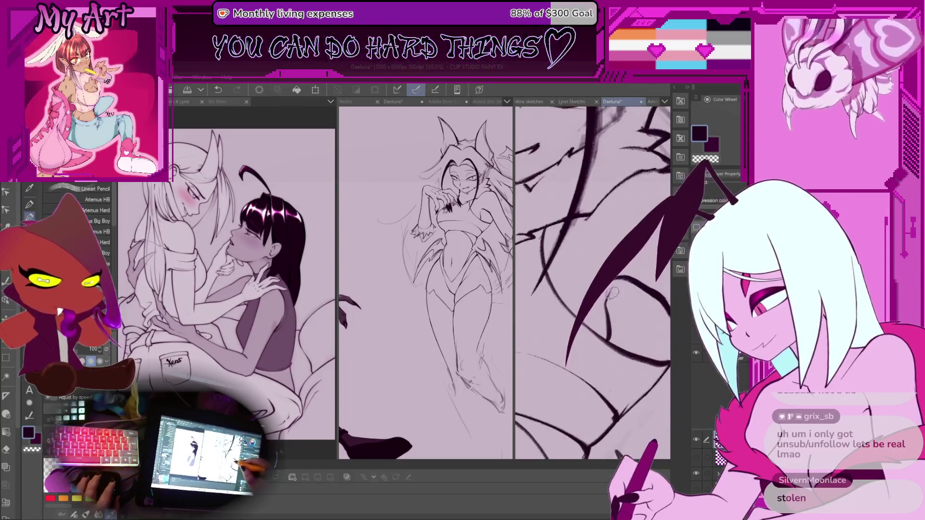
drag(614, 293, 631, 297)
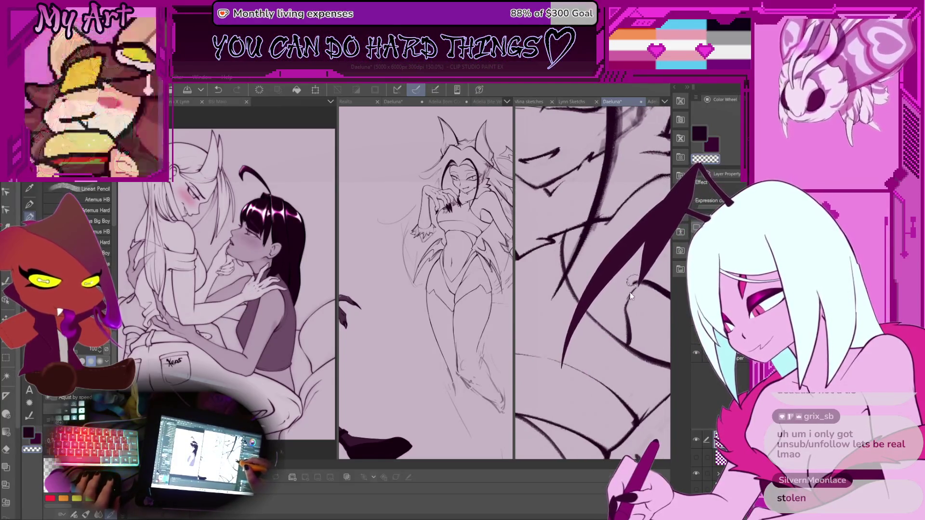
drag(646, 240, 584, 327)
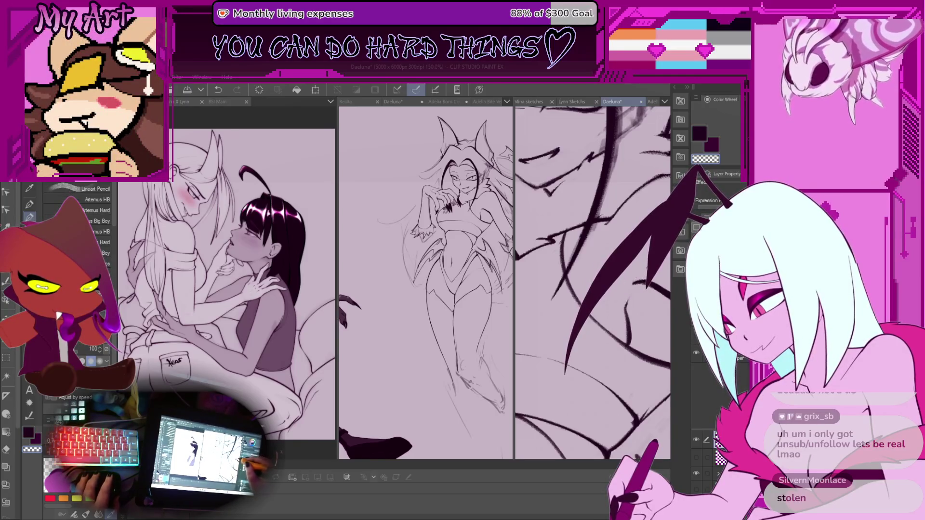
drag(612, 289, 593, 281)
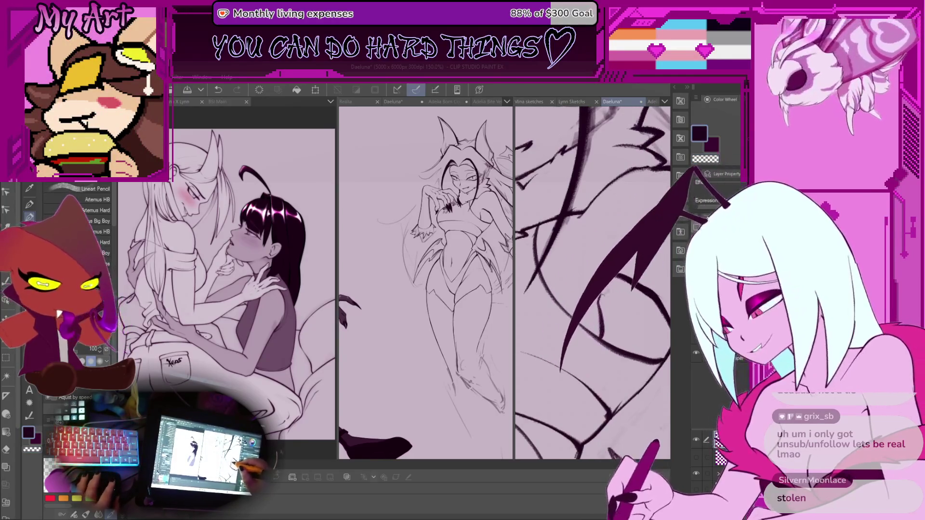
drag(668, 236, 581, 332)
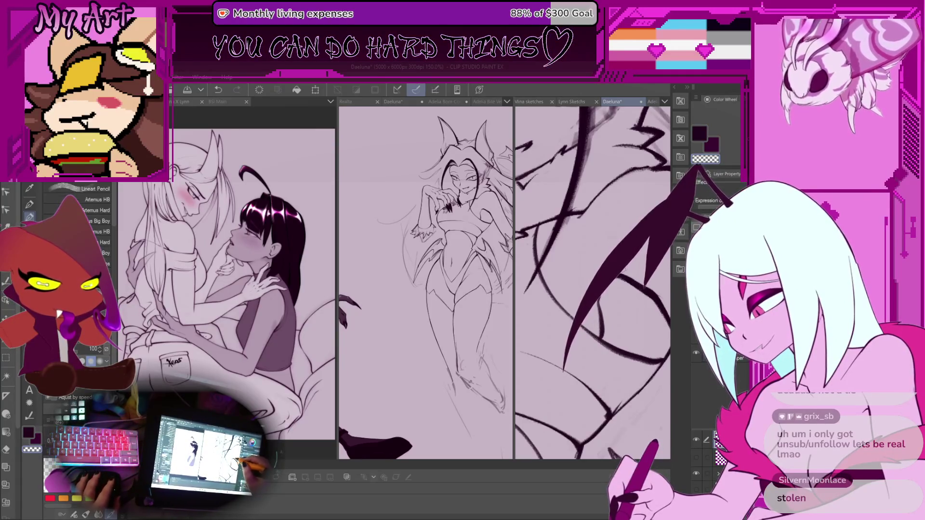
mouse_move(560, 230)
mouse_down()
mouse_move(579, 245)
mouse_move(544, 269)
mouse_move(572, 260)
mouse_move(557, 247)
mouse_up()
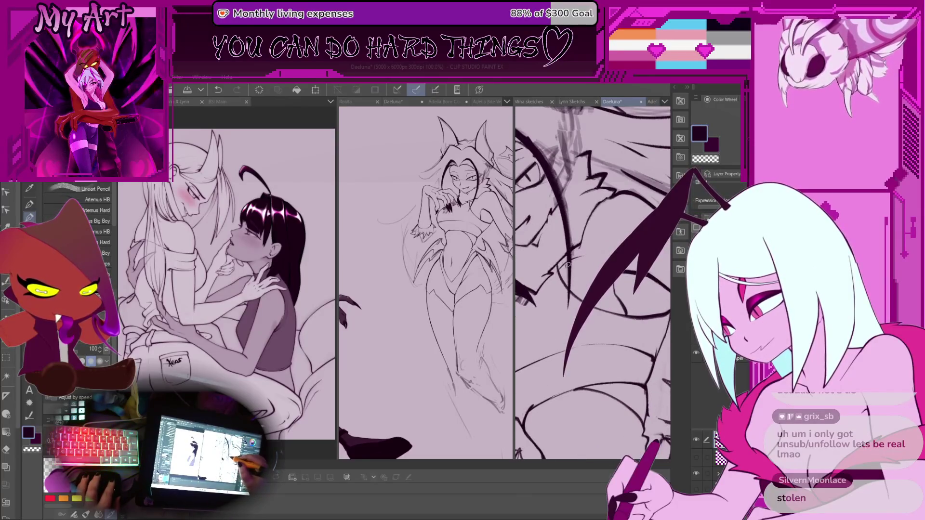
key(ctrl+z)
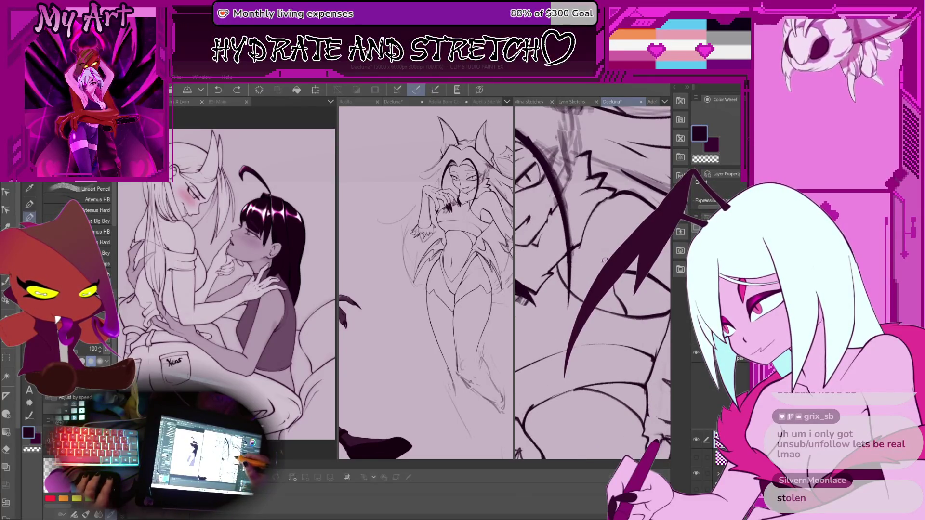
drag(605, 261, 586, 272)
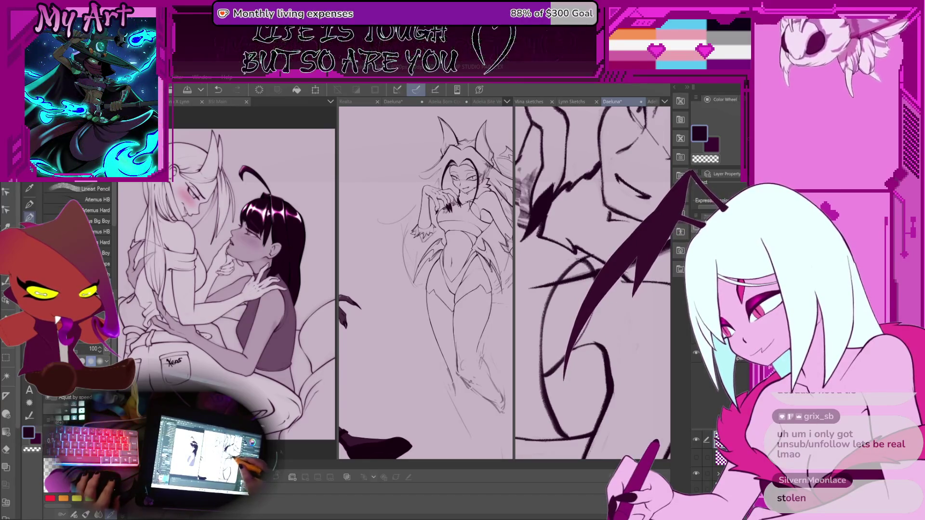
mouse_move(597, 309)
mouse_down()
mouse_move(583, 221)
mouse_move(607, 311)
mouse_up()
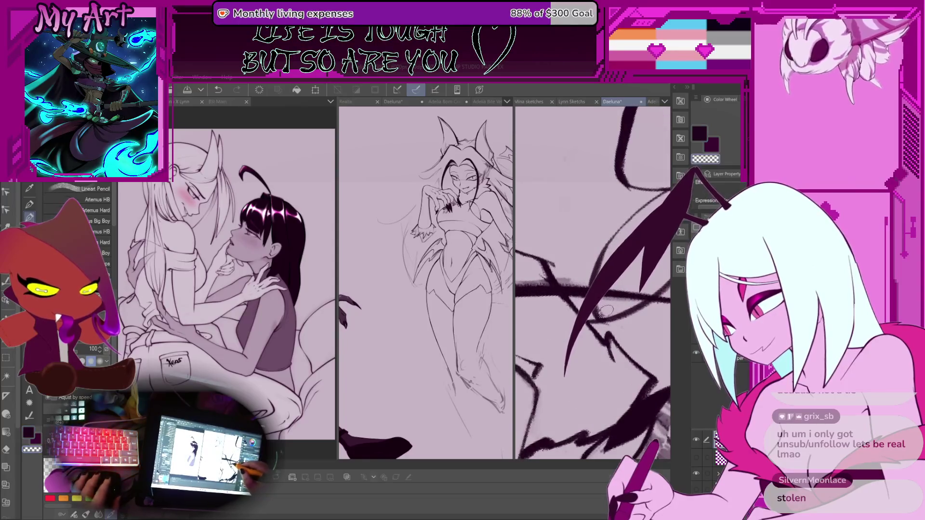
drag(631, 228, 557, 328)
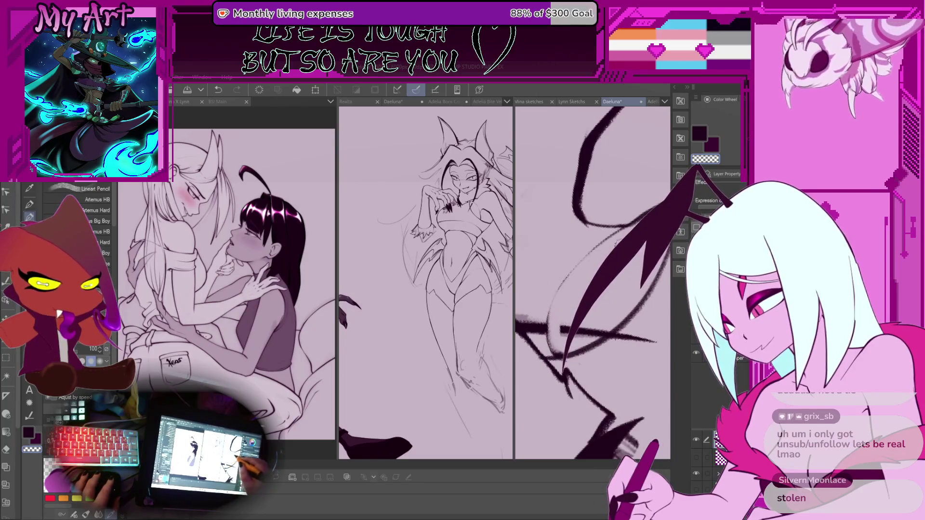
mouse_move(585, 271)
mouse_down()
mouse_move(568, 231)
mouse_move(575, 293)
mouse_move(562, 289)
mouse_move(559, 273)
mouse_move(564, 300)
mouse_move(573, 295)
mouse_up()
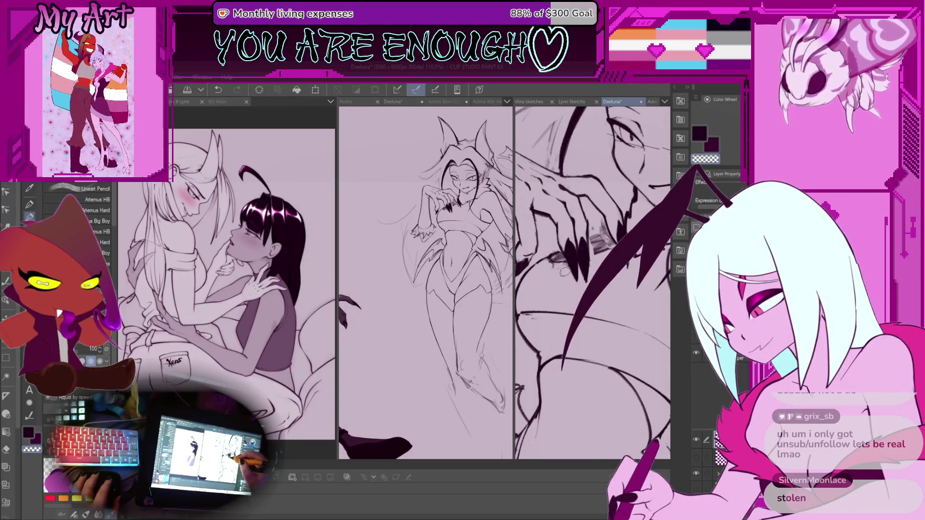
Erase the grey smudges beside Daeluna's claws, zooming in and out to check them
drag(564, 271, 545, 266)
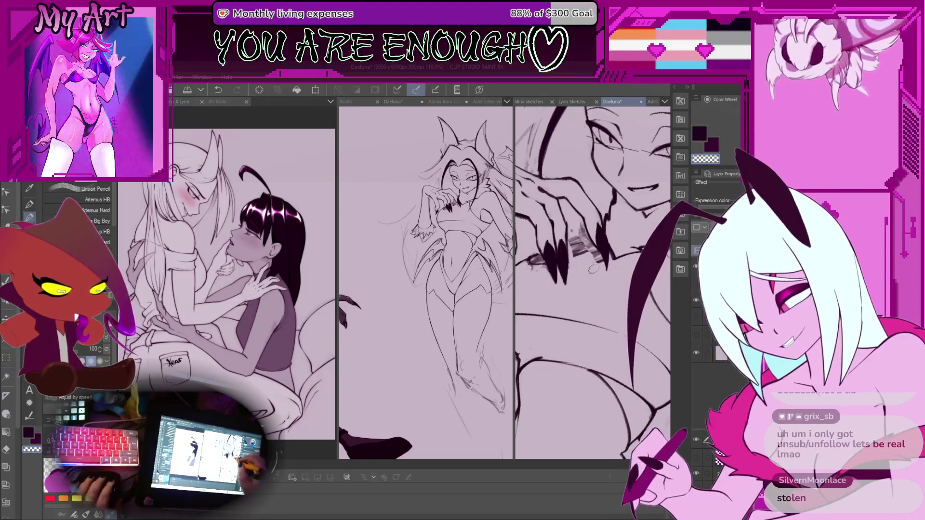
drag(574, 238, 573, 245)
scroll(581, 254, up, 2)
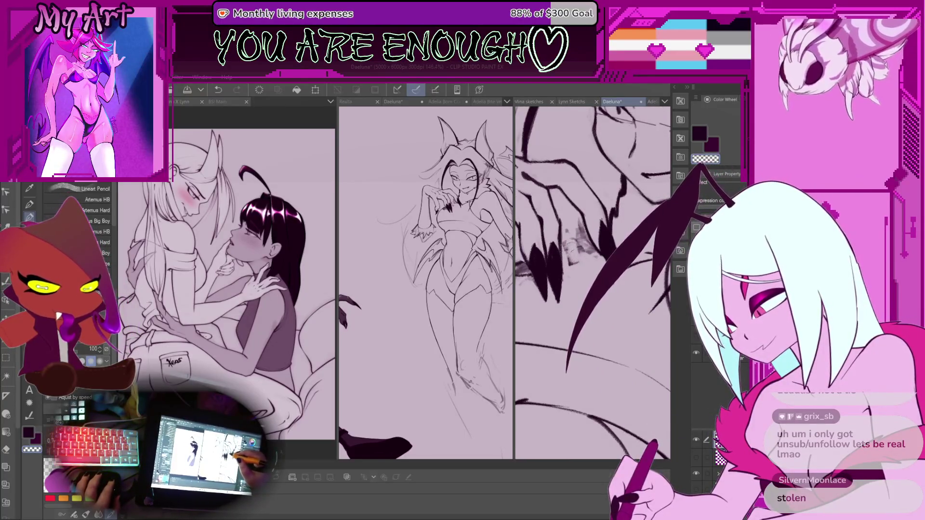
drag(570, 247, 580, 227)
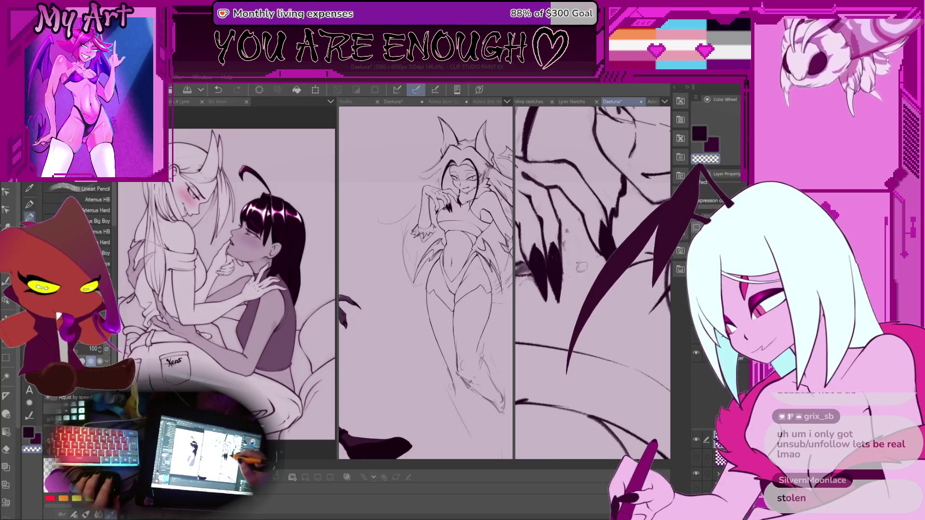
scroll(582, 268, down, 2)
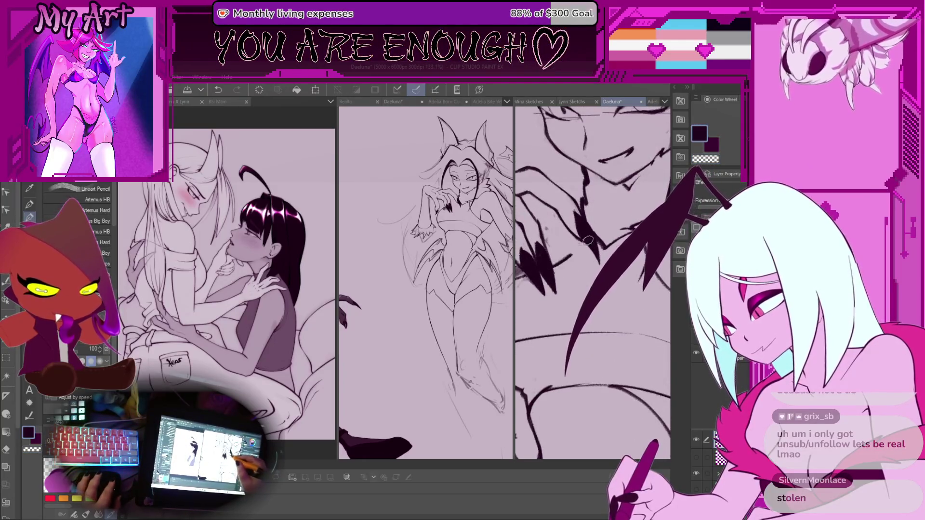
scroll(570, 248, up, 2)
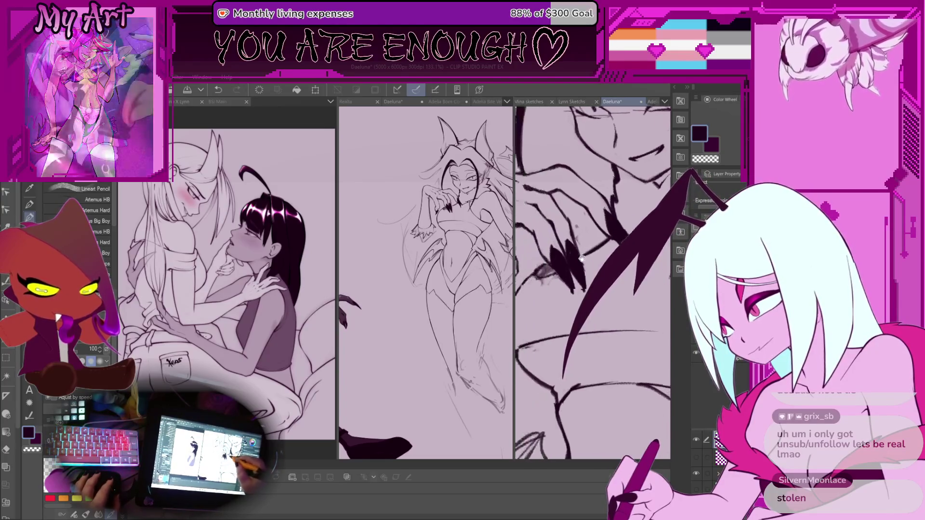
scroll(584, 264, down, 1)
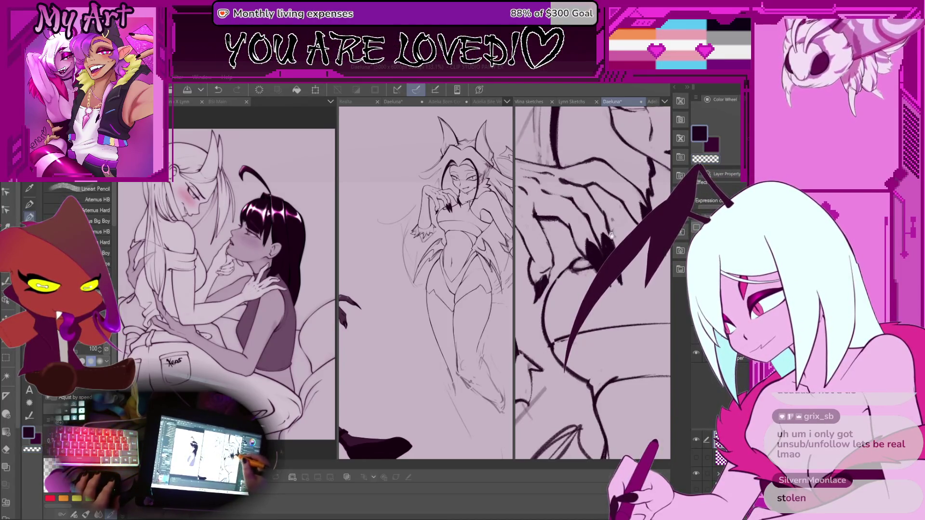
scroll(611, 235, up, 3)
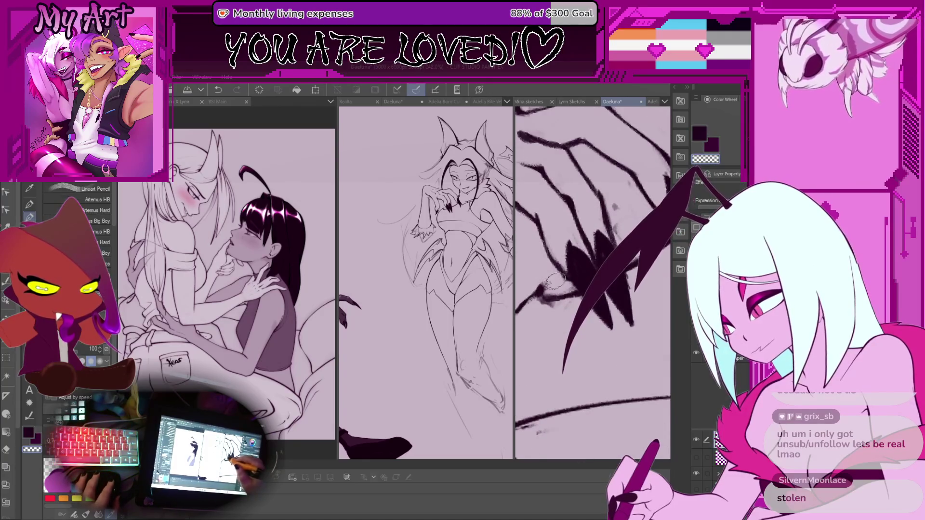
scroll(607, 236, up, 2)
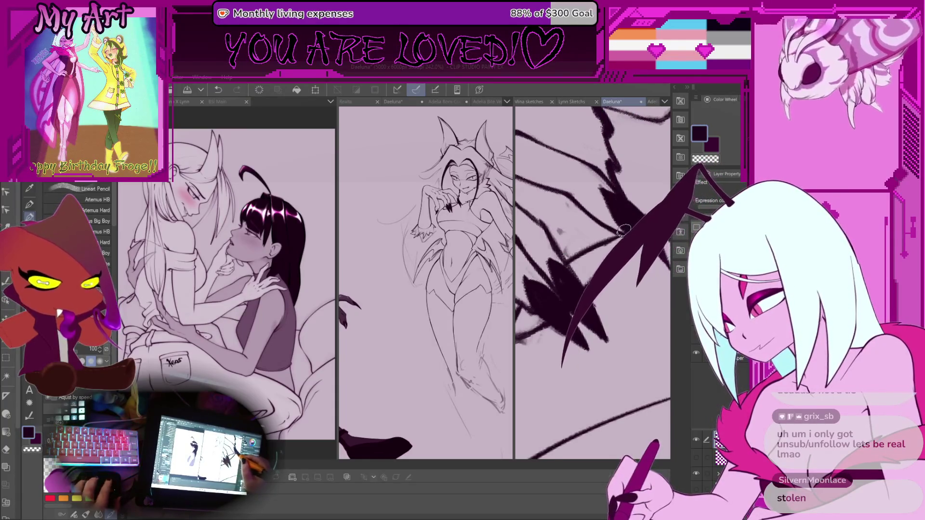
scroll(613, 237, down, 2)
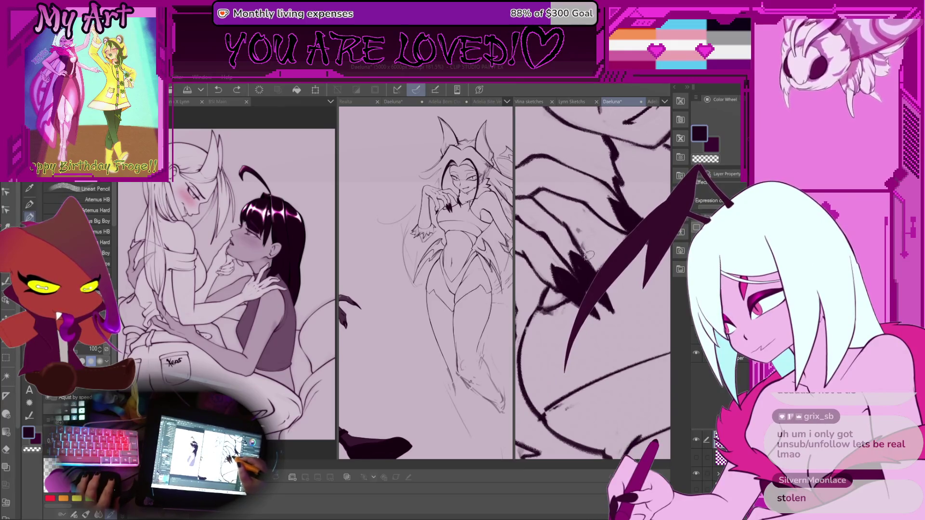
scroll(618, 244, down, 1)
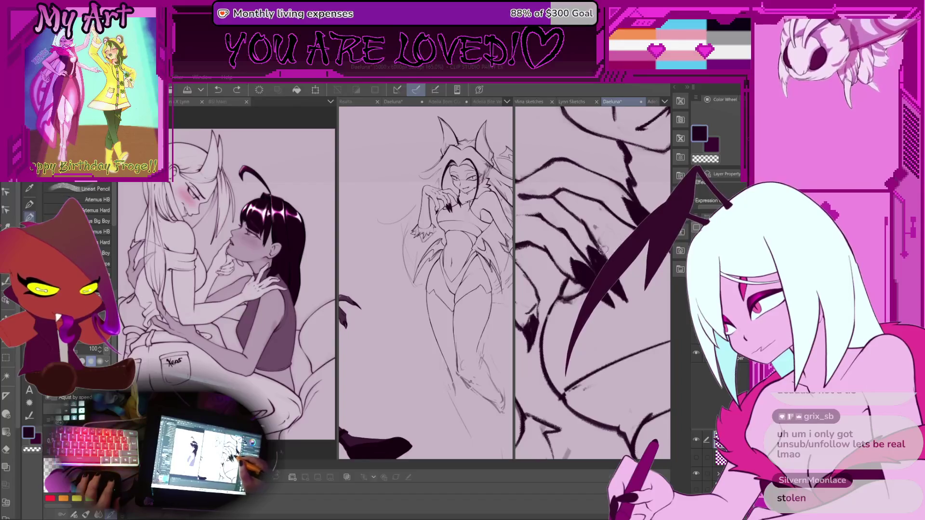
scroll(607, 243, down, 3)
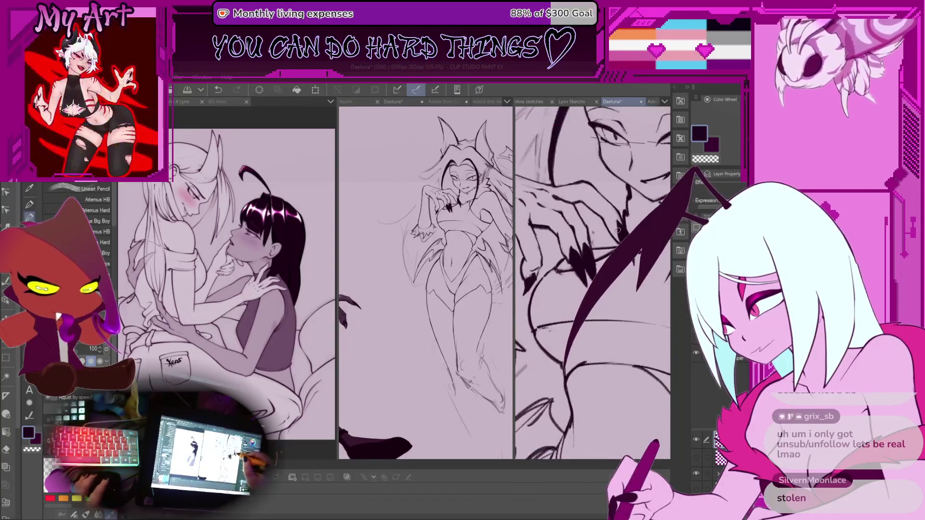
drag(596, 216, 597, 243)
scroll(588, 237, up, 2)
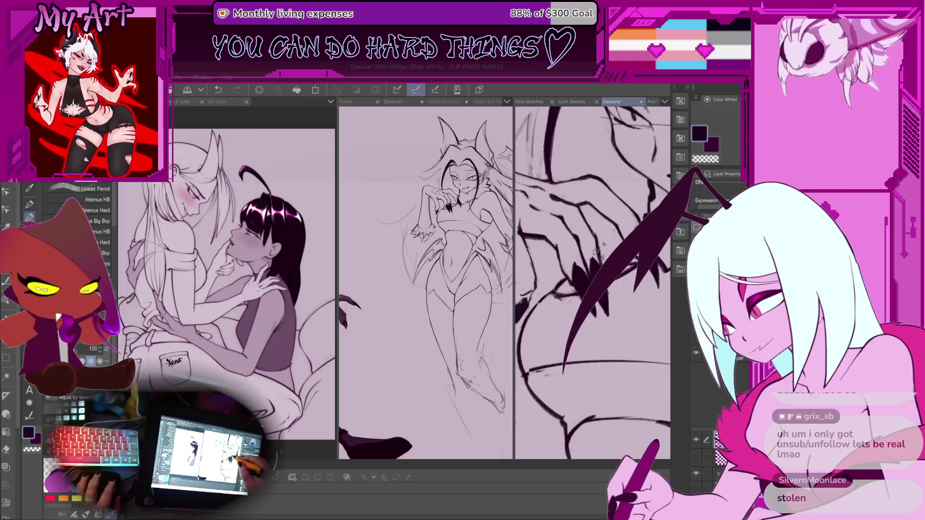
scroll(606, 245, up, 3)
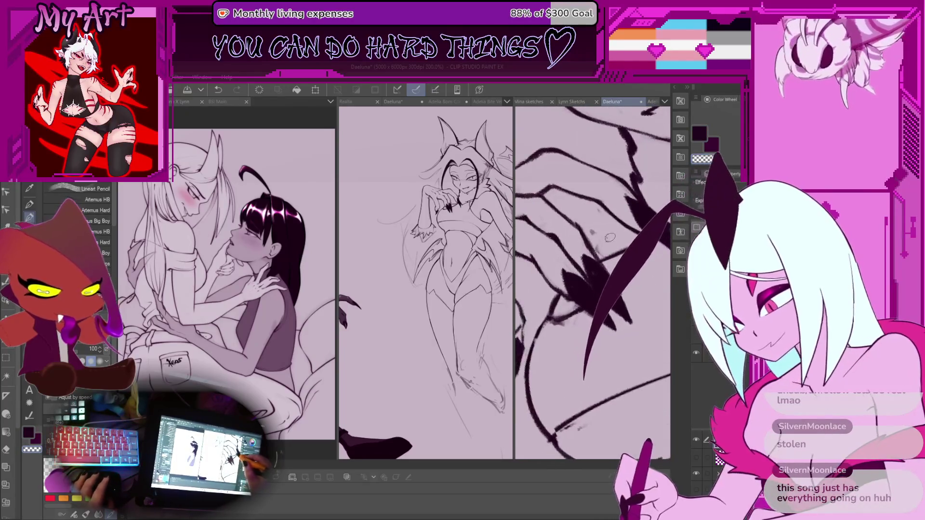
drag(608, 245, 551, 219)
scroll(572, 263, up, 1)
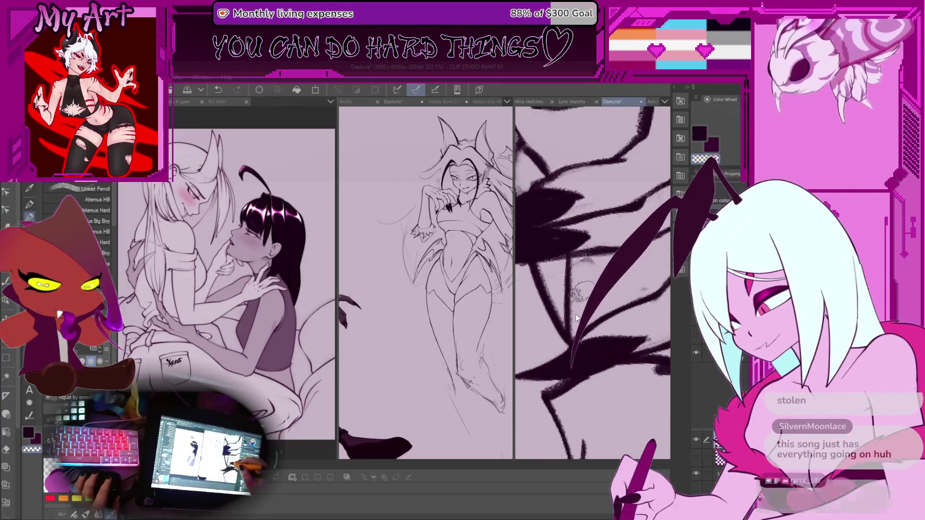
drag(575, 314, 571, 321)
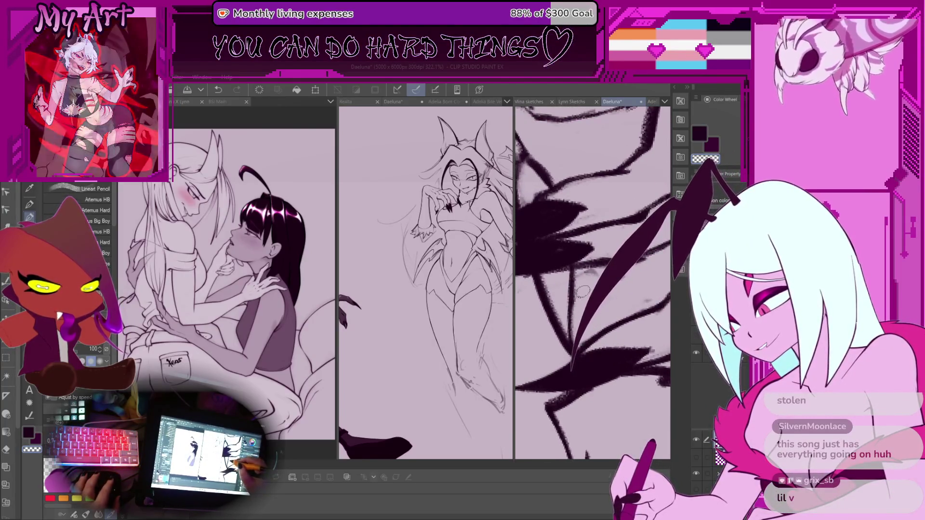
scroll(577, 326, down, 4)
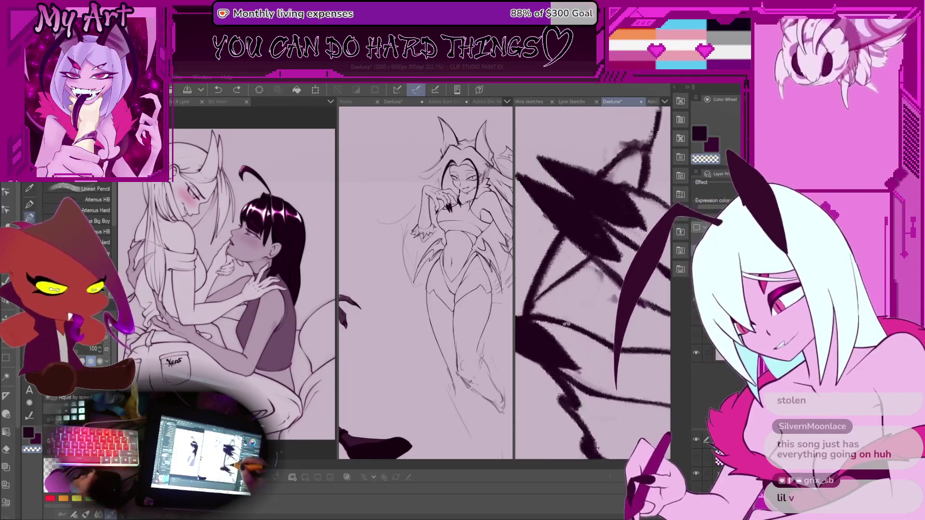
scroll(546, 270, down, 3)
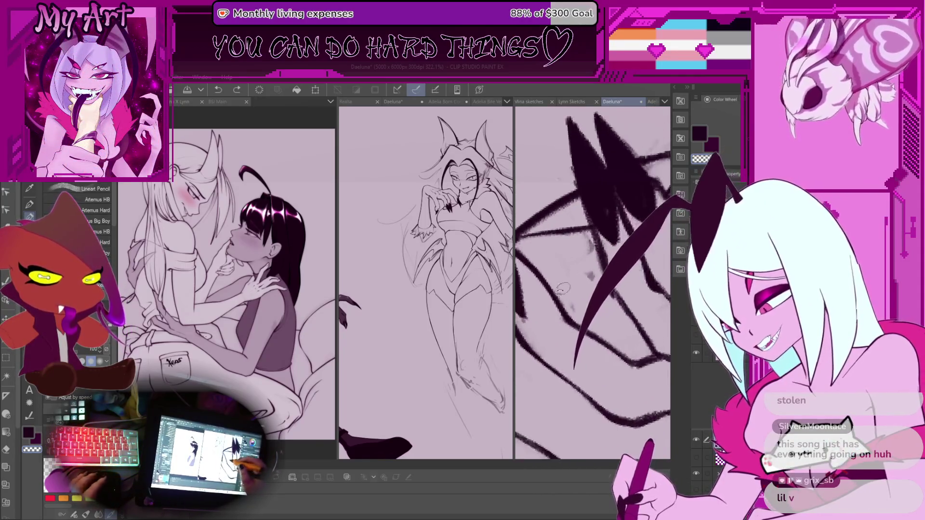
scroll(593, 284, down, 3)
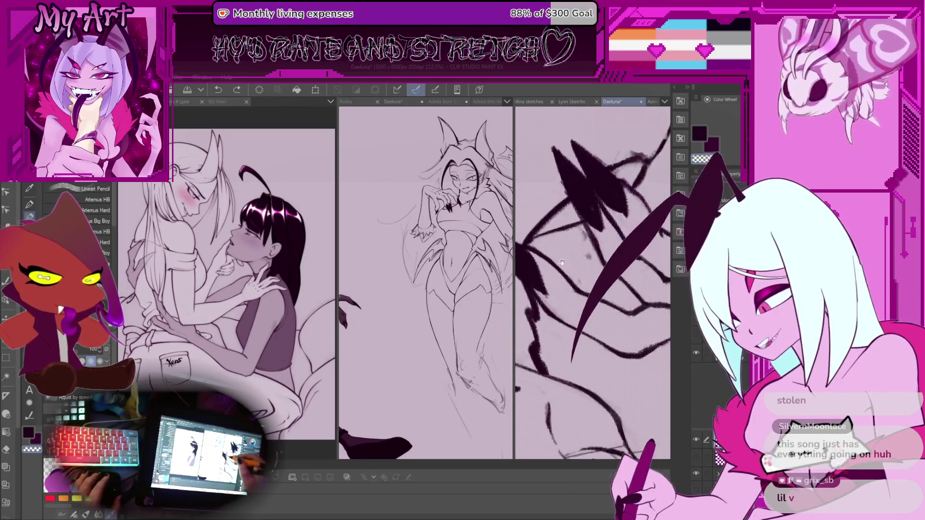
scroll(578, 214, up, 4)
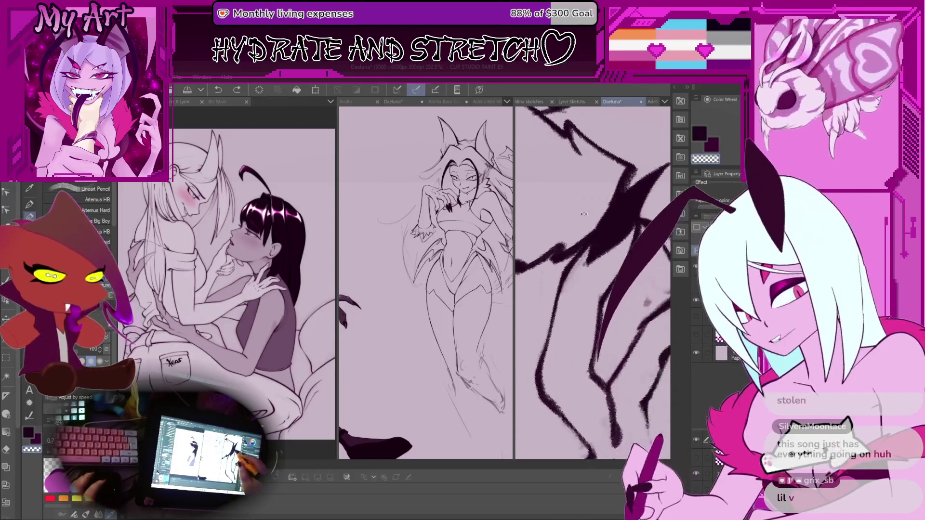
scroll(581, 260, up, 2)
scroll(580, 305, down, 4)
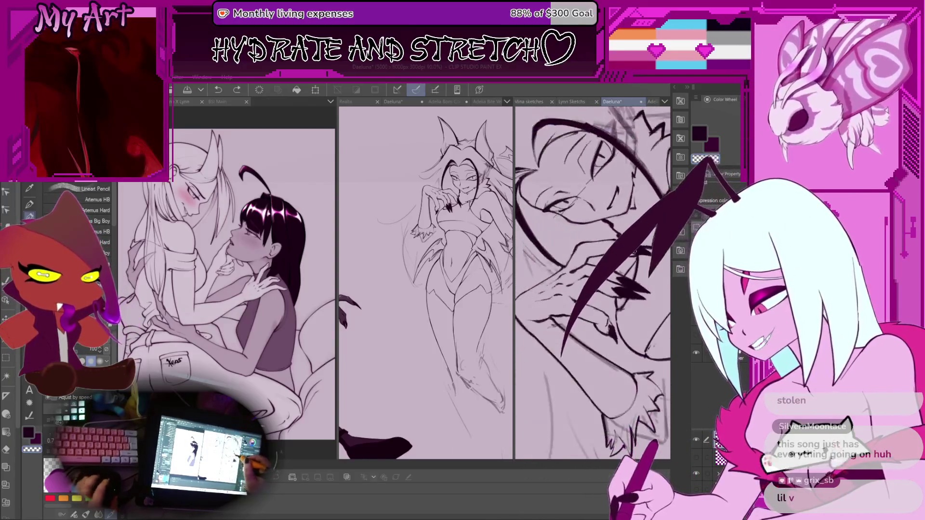
scroll(580, 305, up, 4)
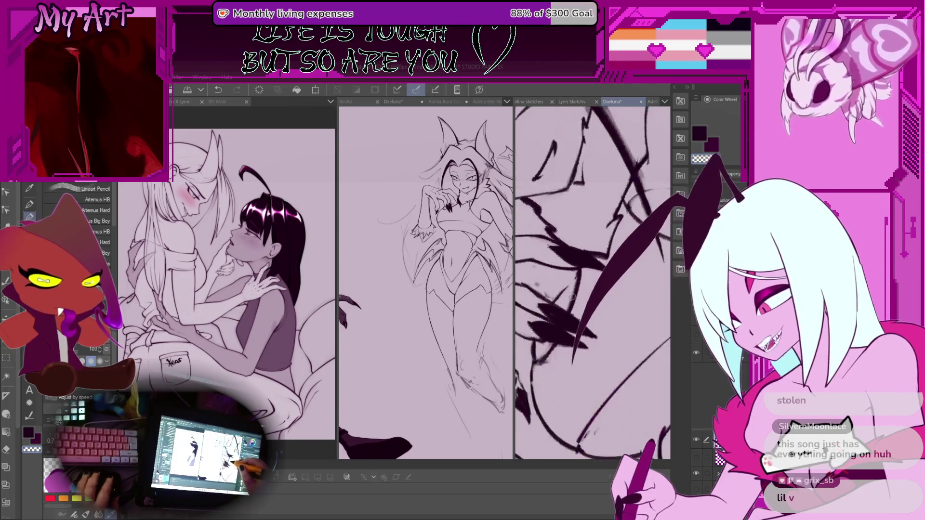
scroll(567, 291, down, 4)
scroll(587, 266, up, 3)
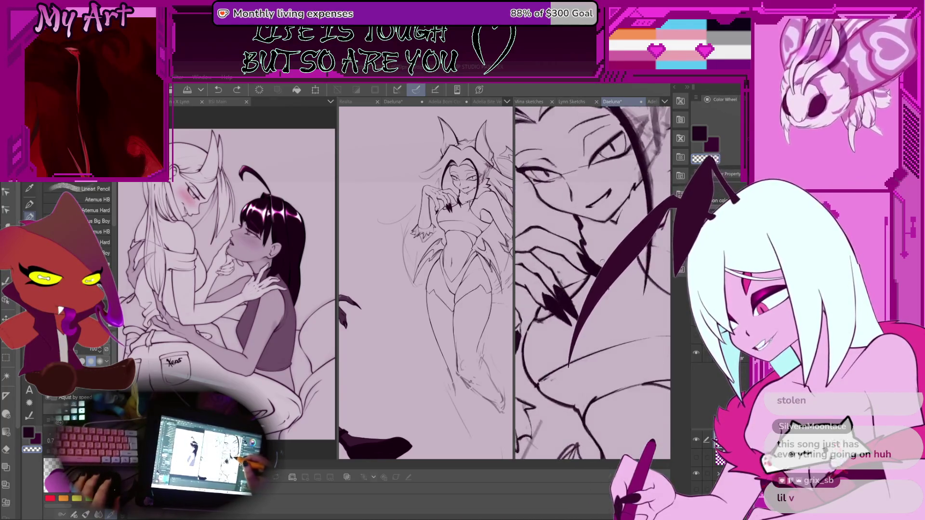
scroll(587, 266, up, 3)
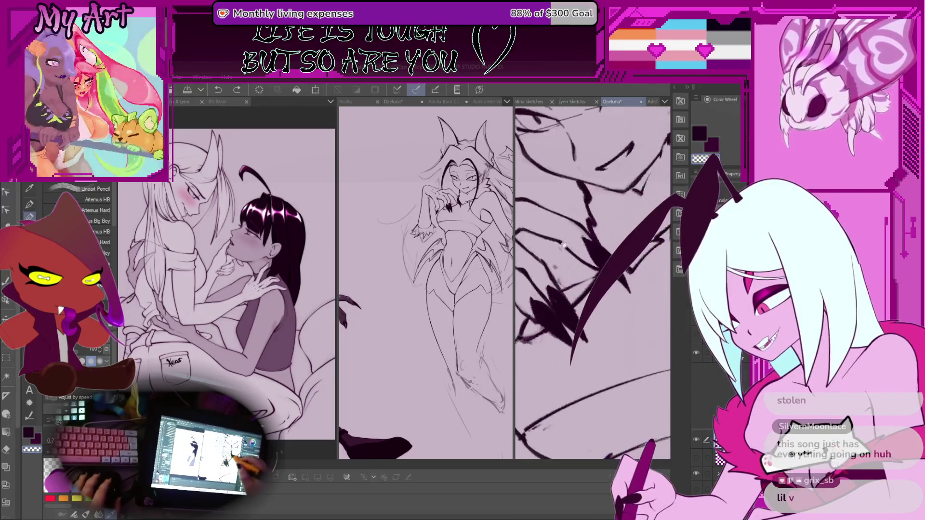
scroll(587, 266, down, 3)
scroll(556, 278, up, 3)
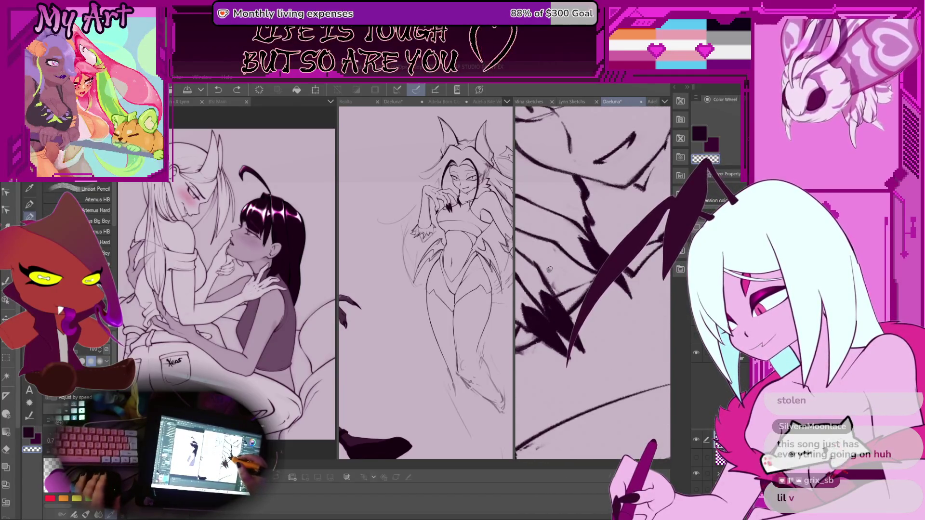
scroll(556, 278, up, 2)
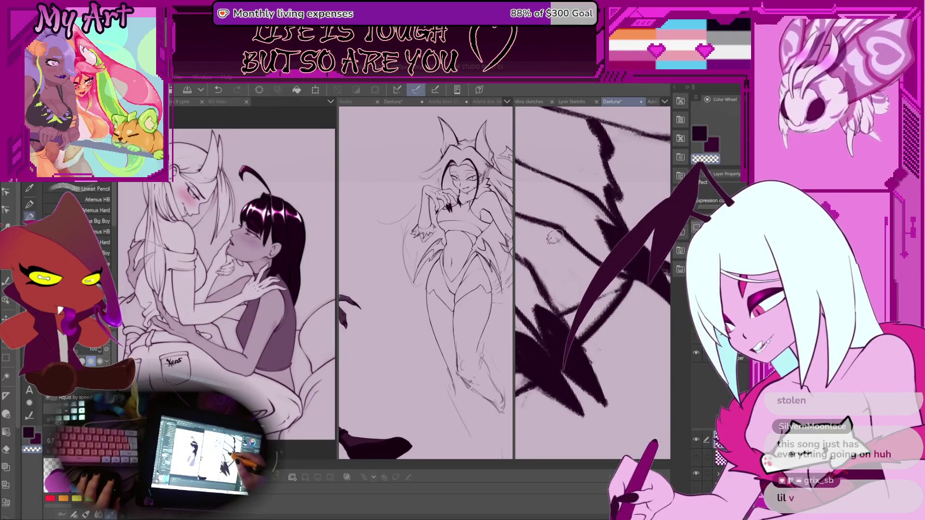
scroll(590, 272, down, 1)
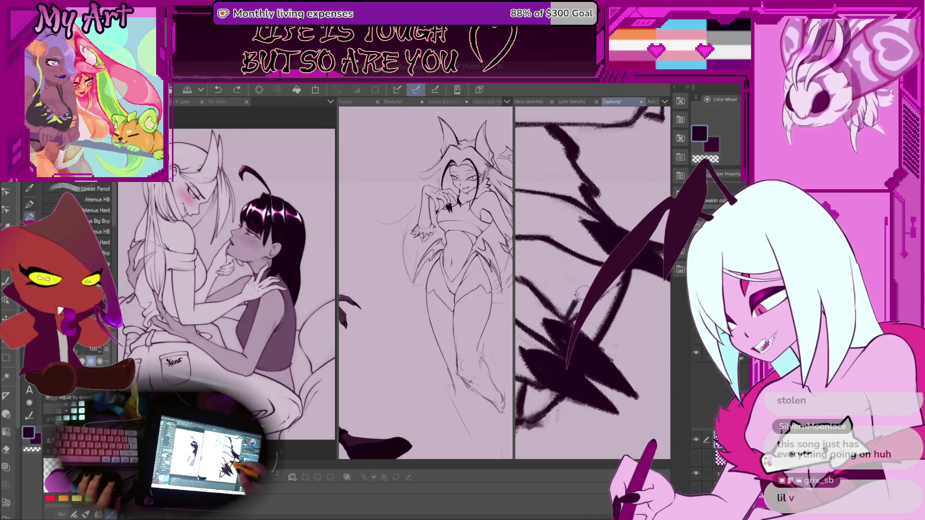
scroll(589, 274, down, 4)
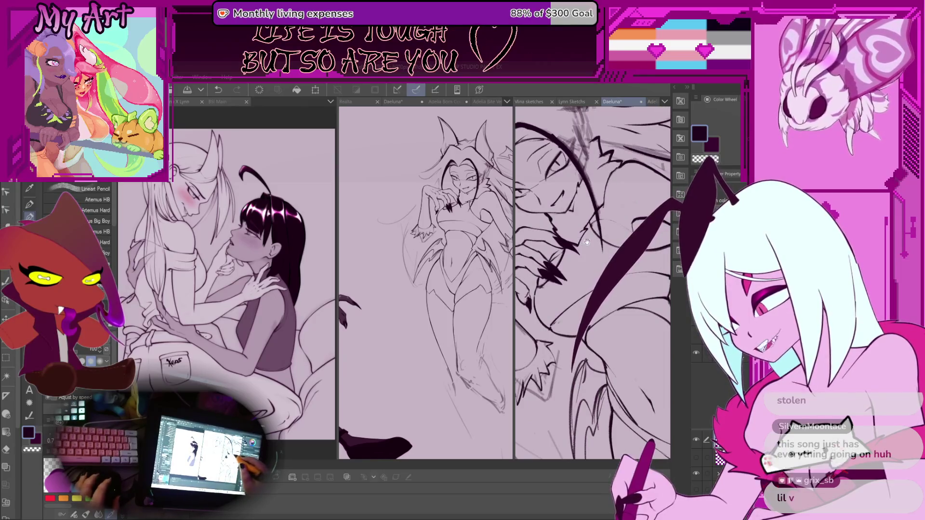
scroll(587, 242, up, 3)
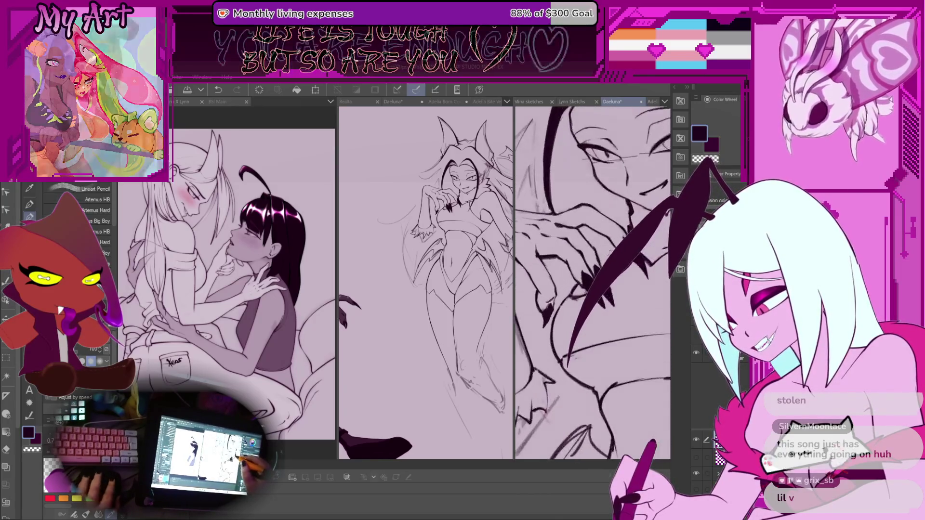
scroll(568, 267, up, 5)
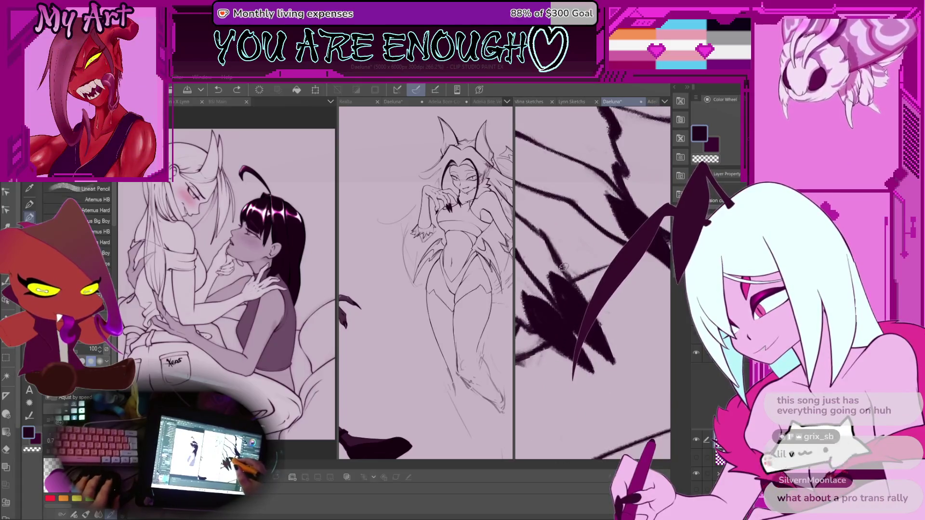
scroll(592, 282, down, 4)
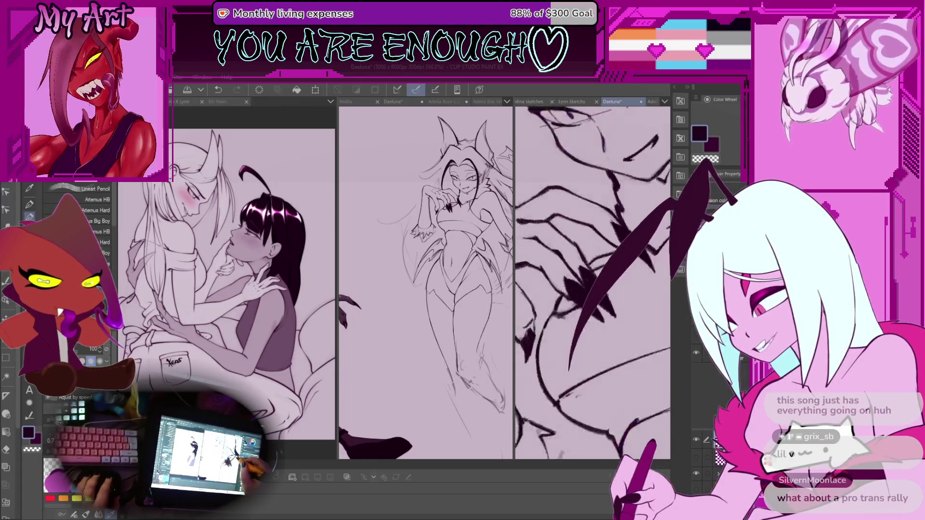
scroll(603, 270, up, 4)
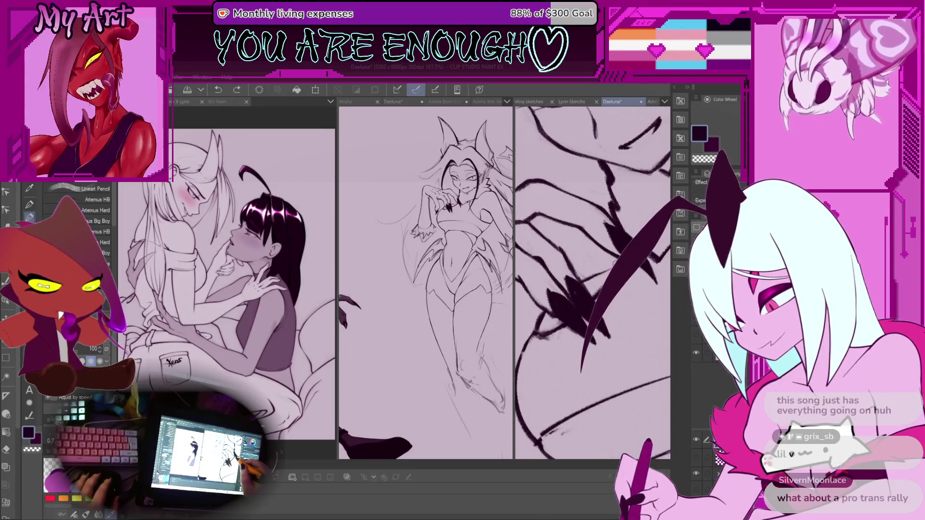
scroll(616, 253, up, 2)
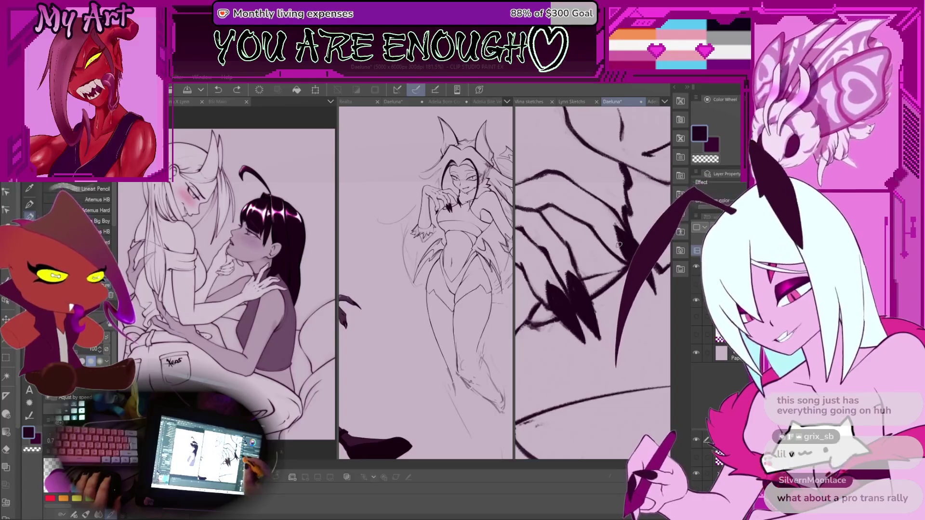
scroll(593, 265, up, 1)
scroll(587, 268, up, 1)
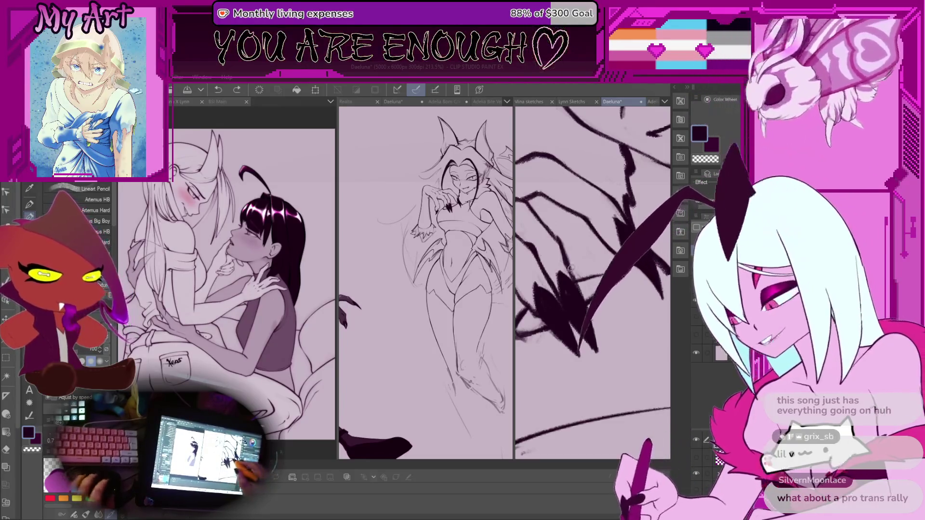
Pan from the claws through face and torso and zoom out to view the whole inked figure
drag(600, 270, 564, 274)
scroll(585, 260, up, 1)
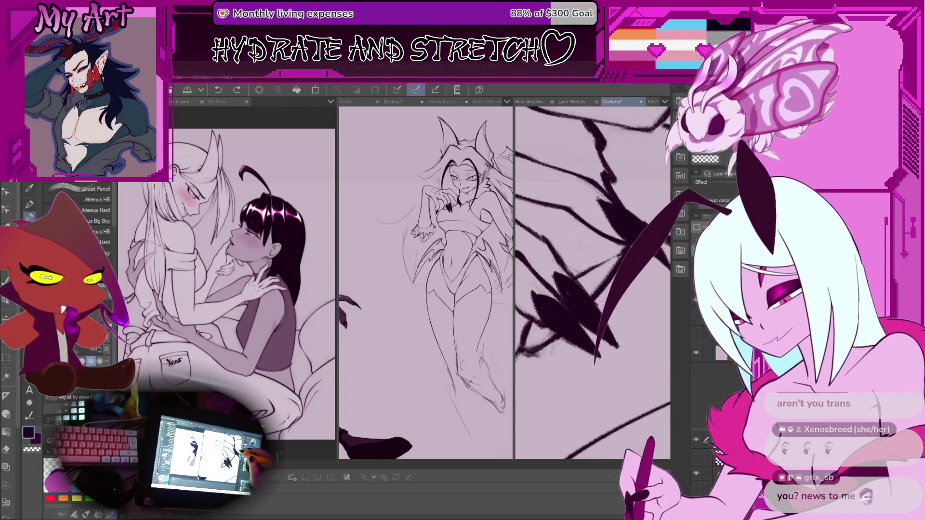
scroll(593, 280, down, 3)
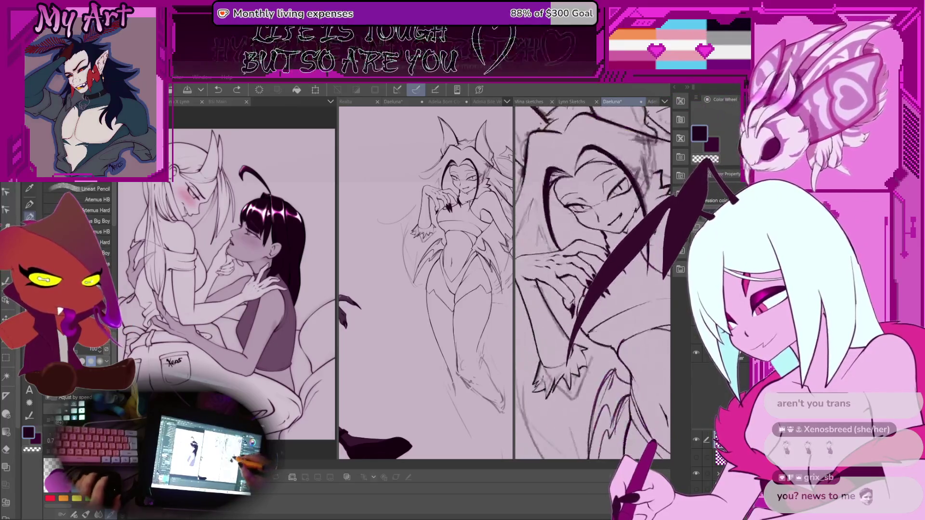
drag(596, 275, 595, 217)
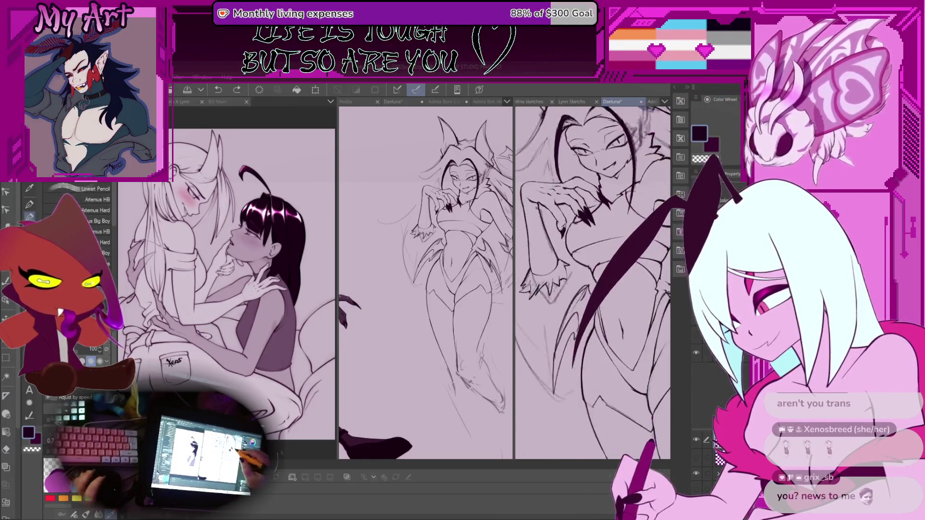
scroll(596, 217, up, 5)
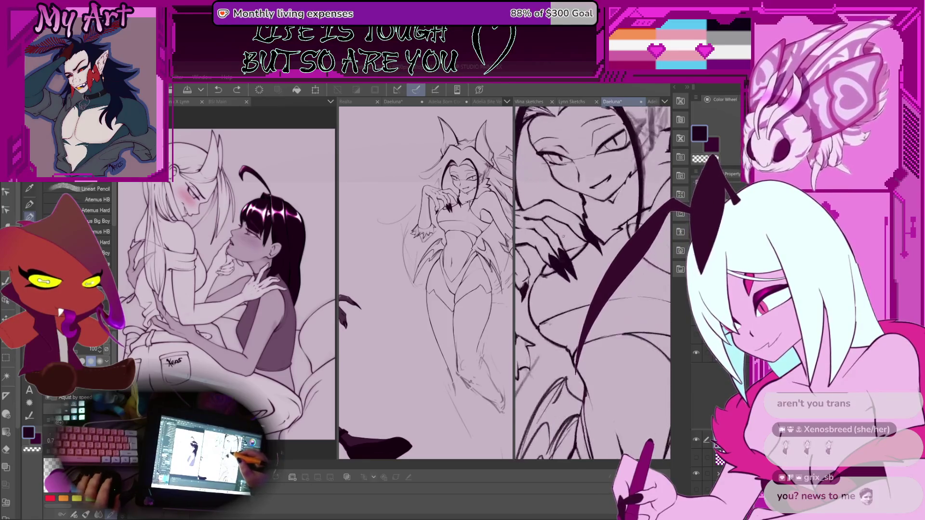
scroll(558, 238, up, 3)
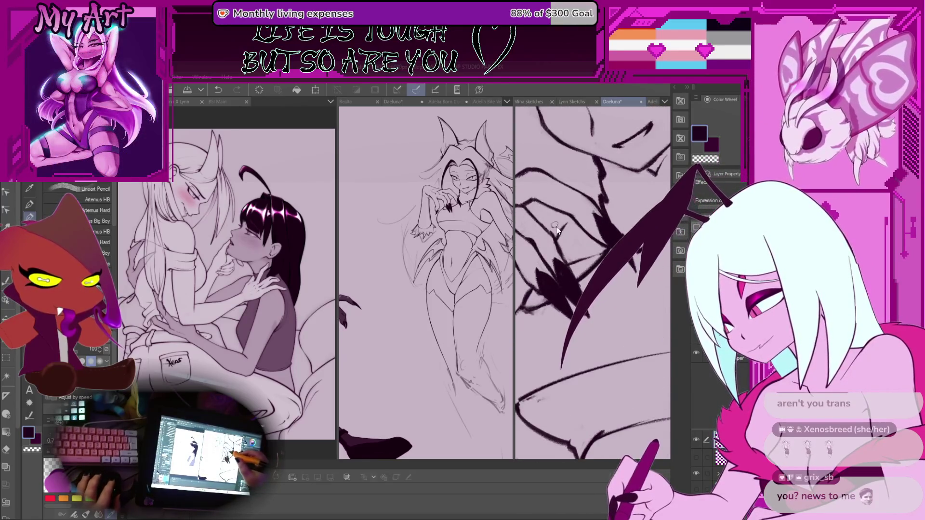
key(ctrl+z)
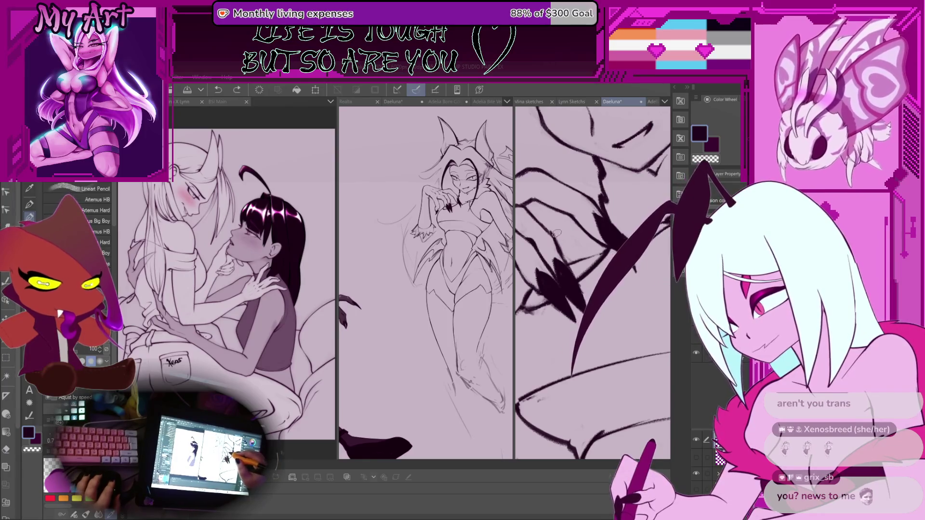
key(ctrl+y)
scroll(586, 208, down, 5)
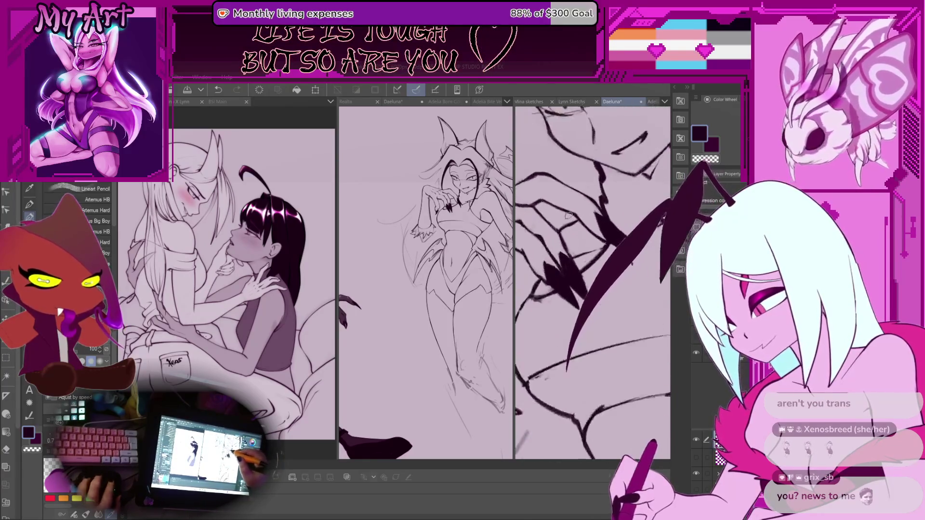
mouse_move(559, 242)
mouse_down()
mouse_move(547, 217)
mouse_move(543, 281)
mouse_move(536, 239)
mouse_up()
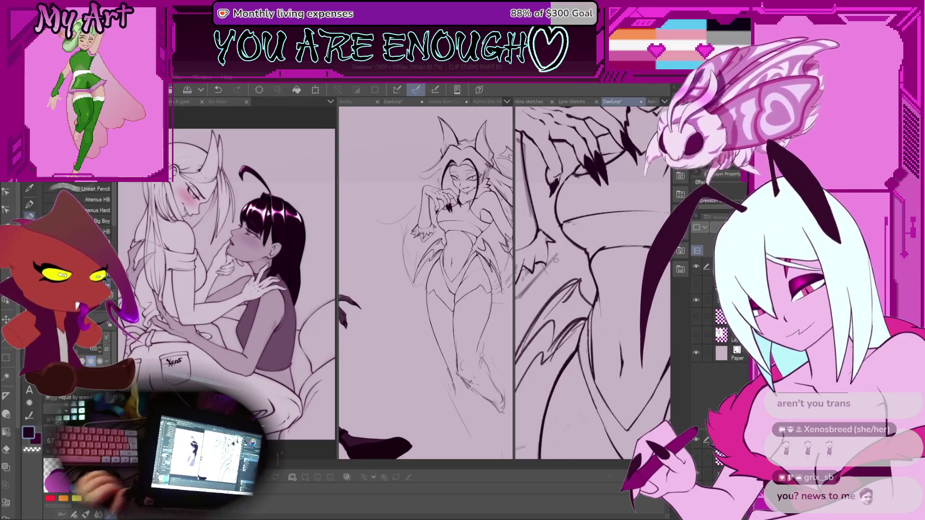
drag(629, 232, 573, 274)
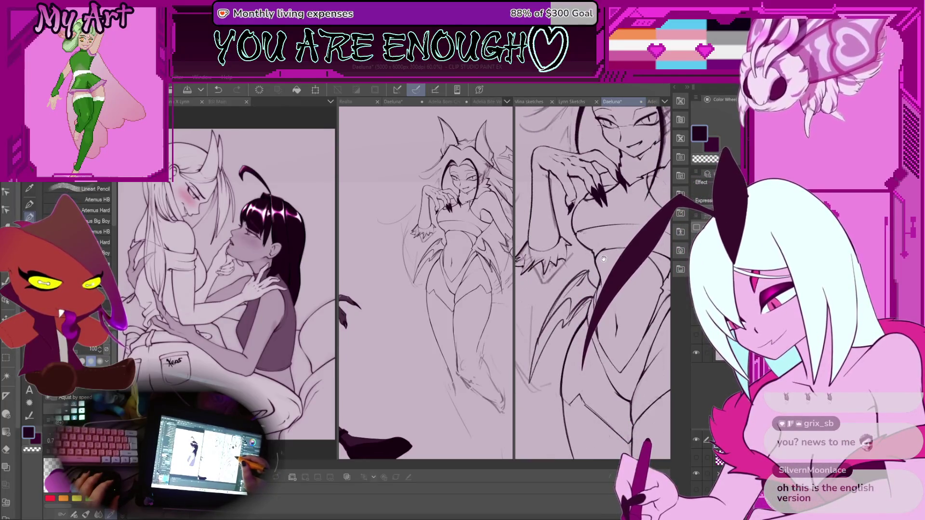
scroll(604, 259, down, 3)
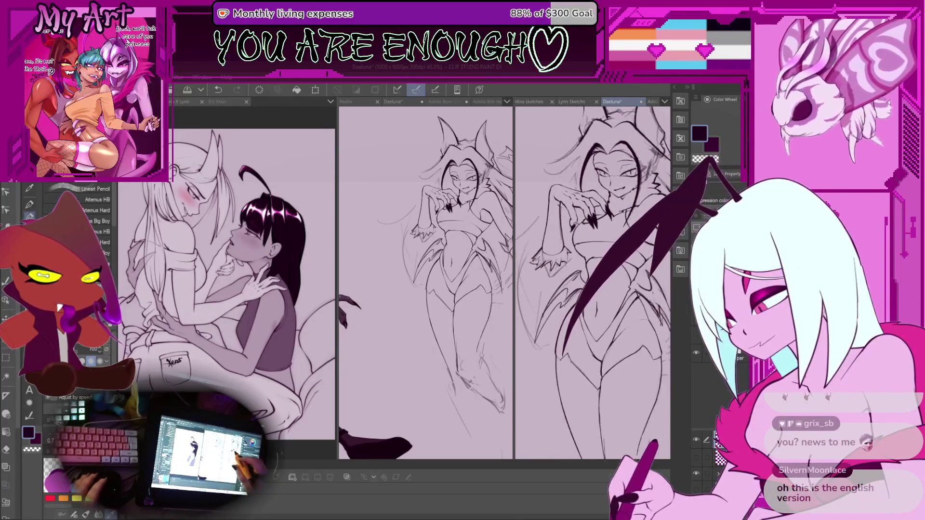
drag(602, 260, 569, 264)
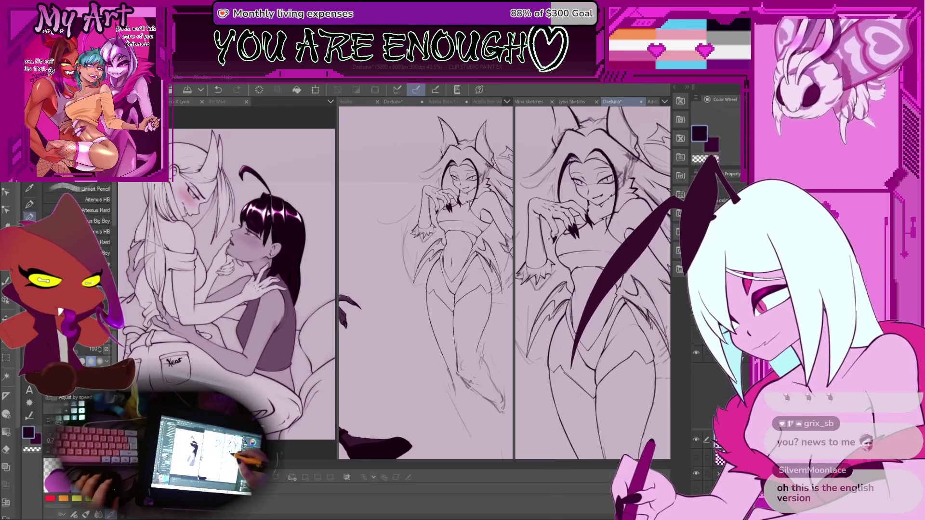
scroll(539, 272, up, 3)
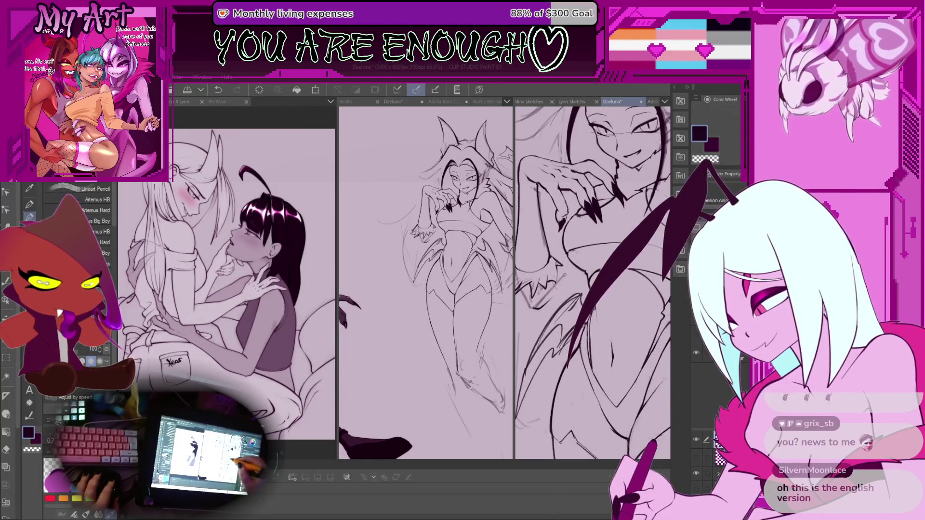
scroll(563, 275, down, 3)
scroll(584, 257, down, 3)
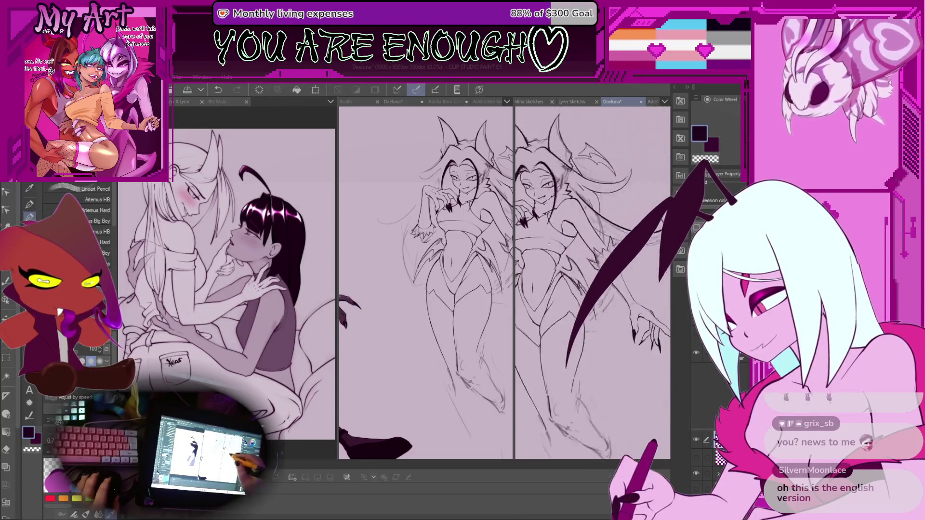
Reset the canvas rotation, zoom in on the hand and torso, and switch to the selection tools
key(ctrl+at)
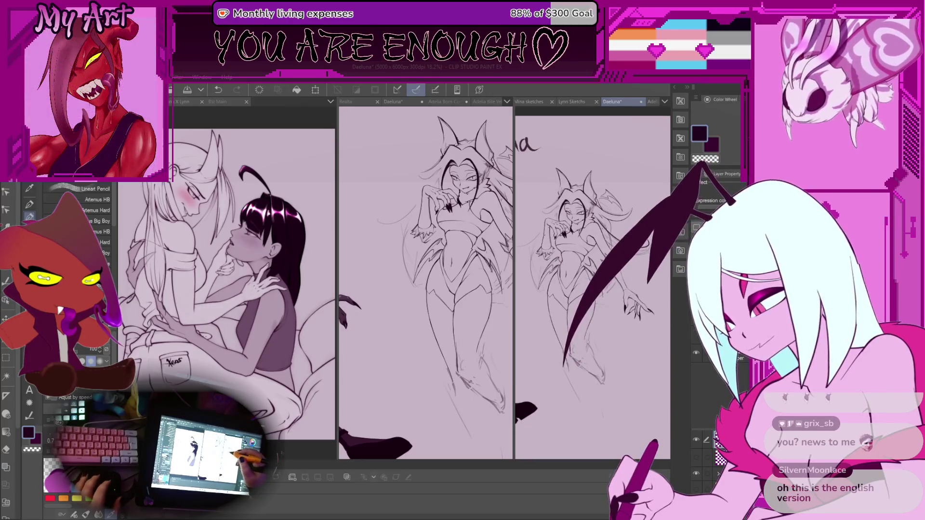
scroll(565, 255, up, 5)
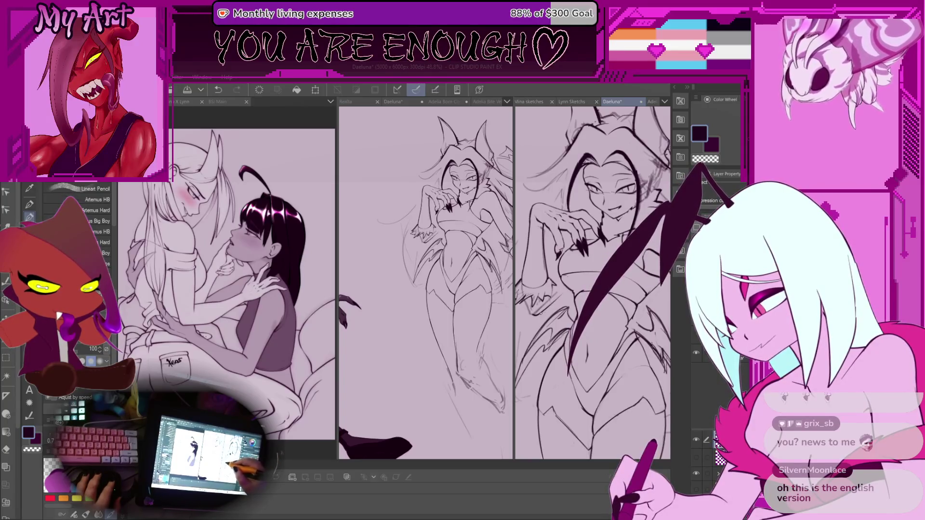
scroll(552, 304, up, 3)
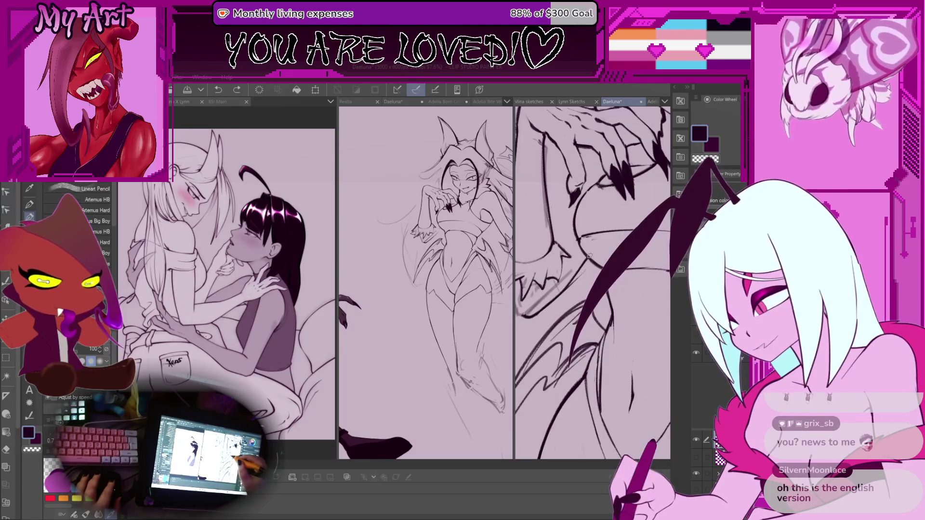
scroll(548, 305, up, 2)
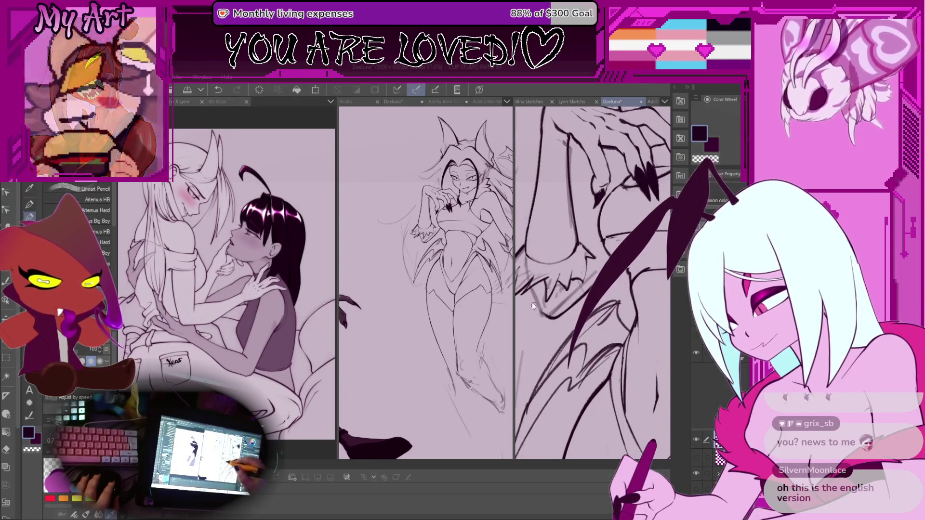
scroll(555, 316, up, 2)
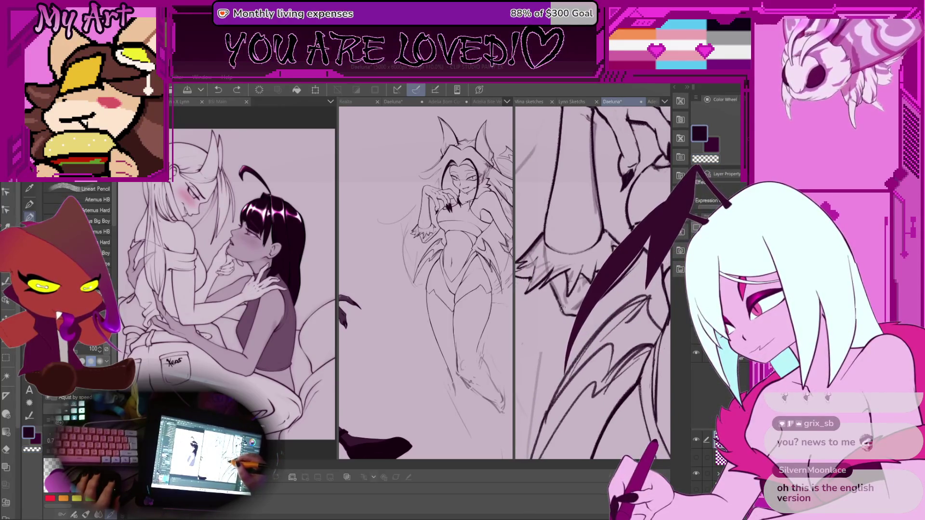
scroll(561, 303, down, 3)
scroll(556, 213, down, 3)
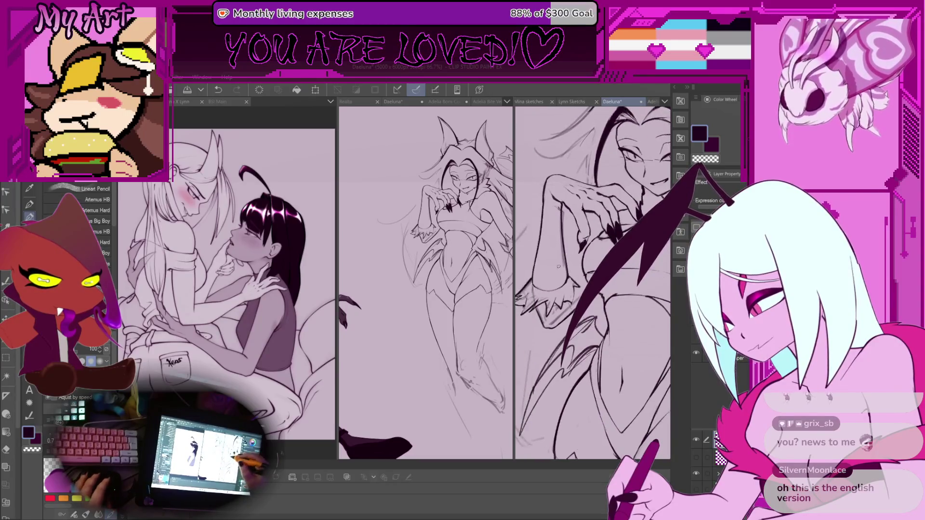
key(m)
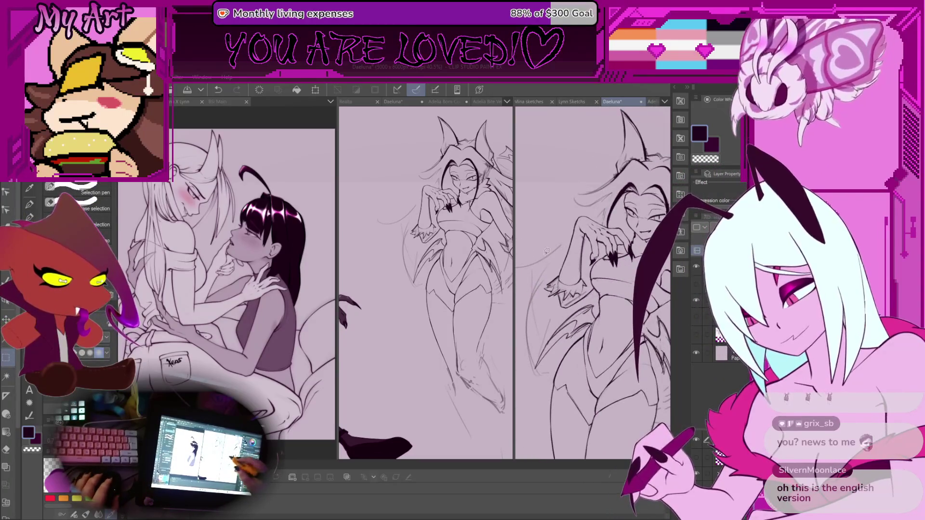
scroll(551, 279, up, 1)
scroll(551, 278, up, 3)
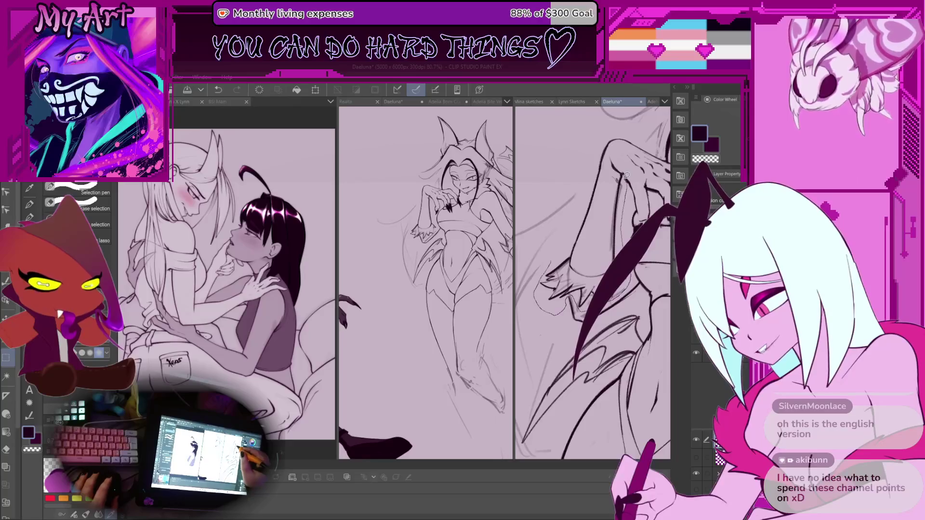
Free-transform the selected arm and claws slightly right and down, then confirm
scroll(572, 176, up, 3)
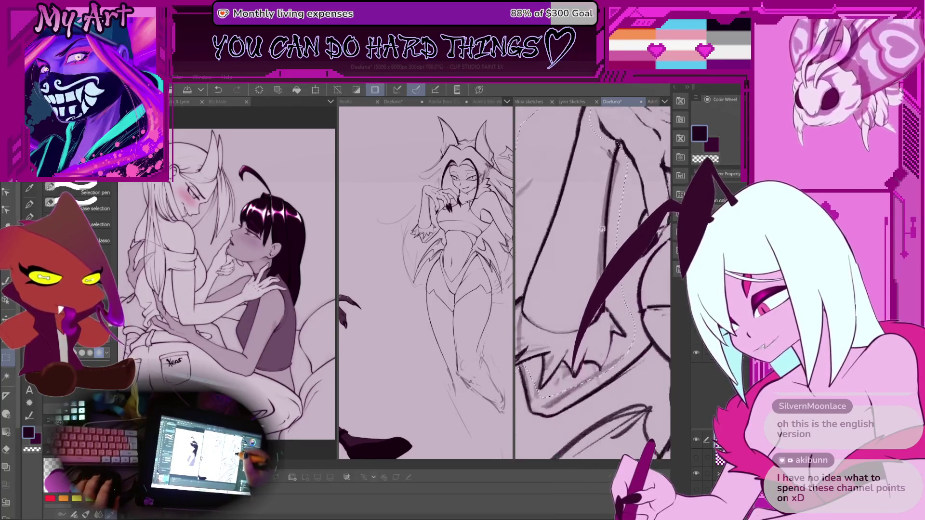
scroll(576, 313, down, 4)
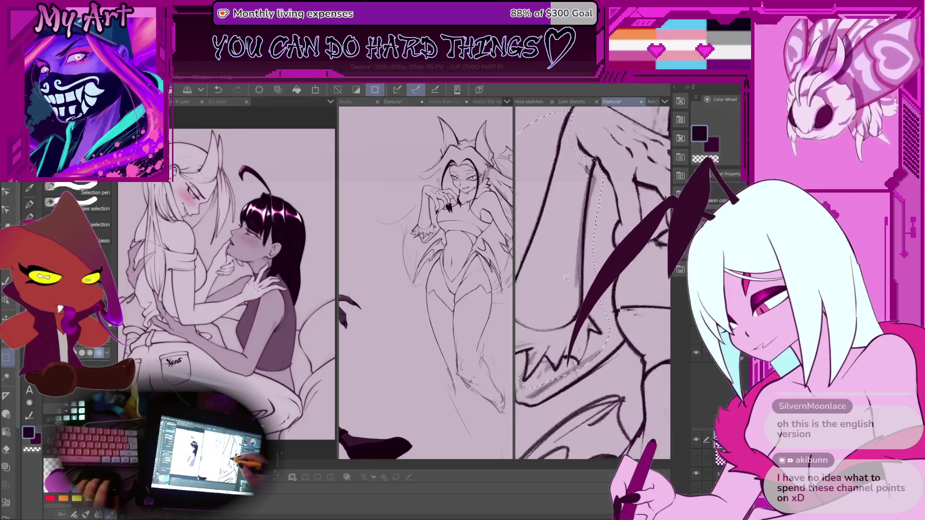
key(ctrl+t)
scroll(564, 289, up, 2)
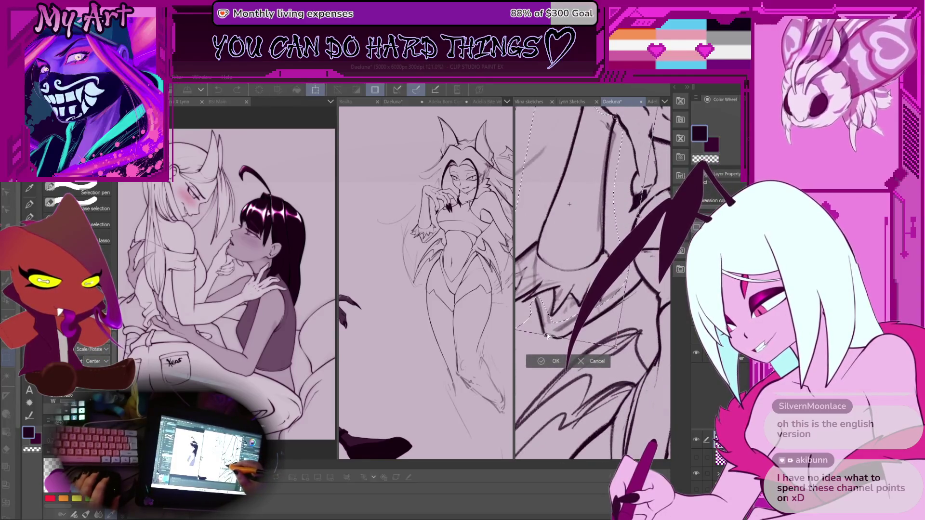
drag(548, 336, 555, 340)
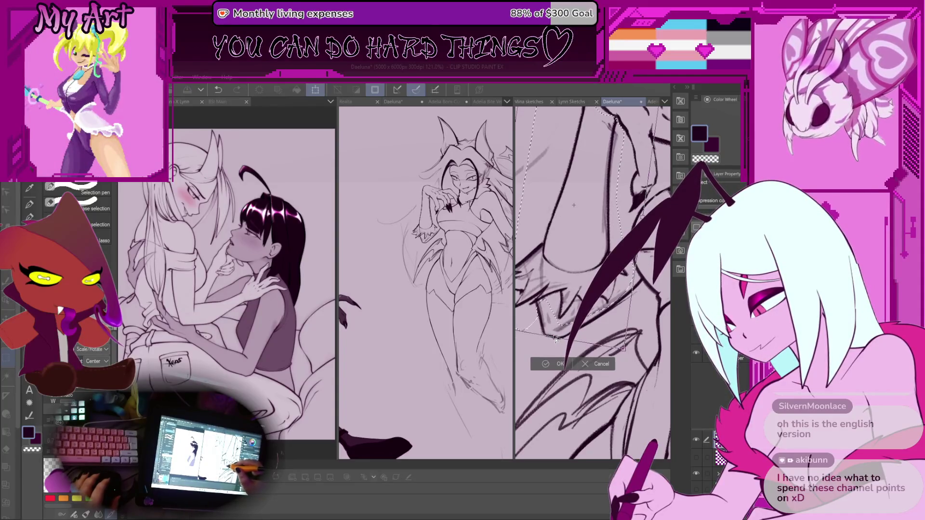
click(555, 366)
scroll(594, 294, down, 3)
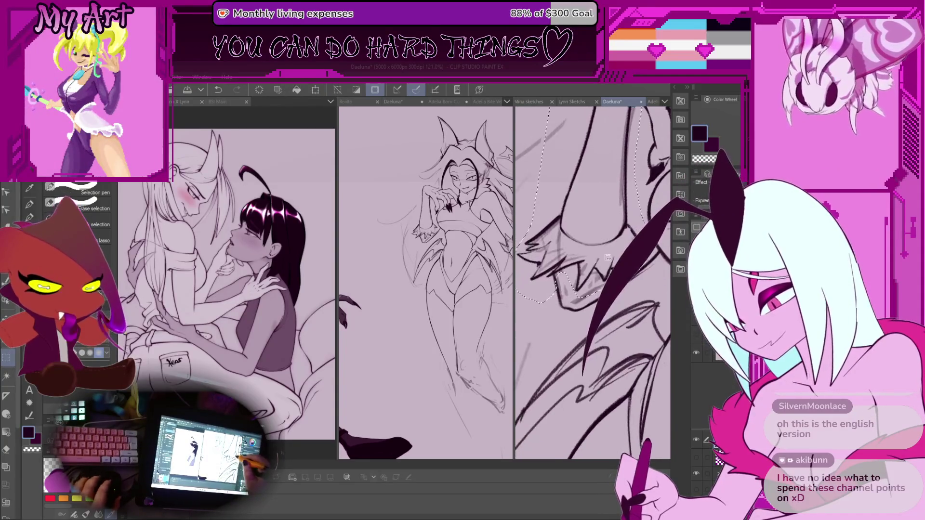
scroll(623, 306, down, 3)
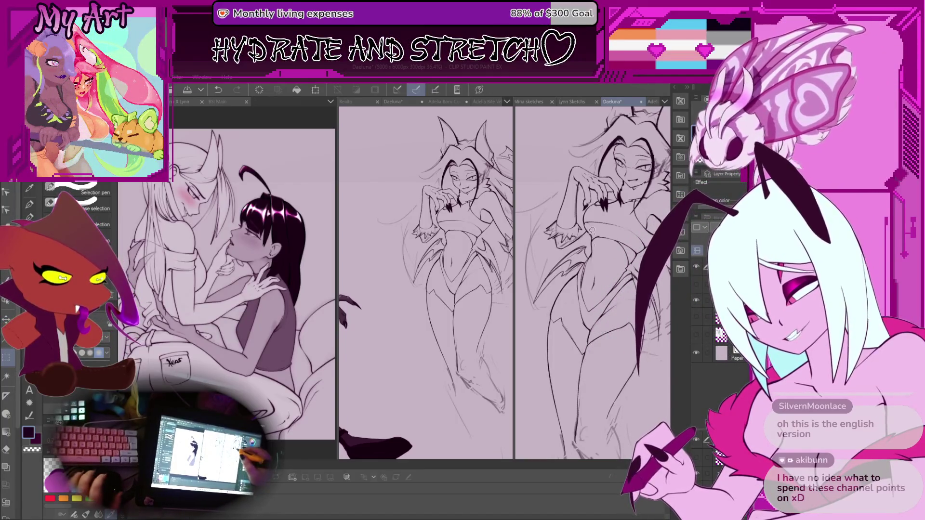
drag(603, 331, 590, 337)
scroll(629, 284, up, 3)
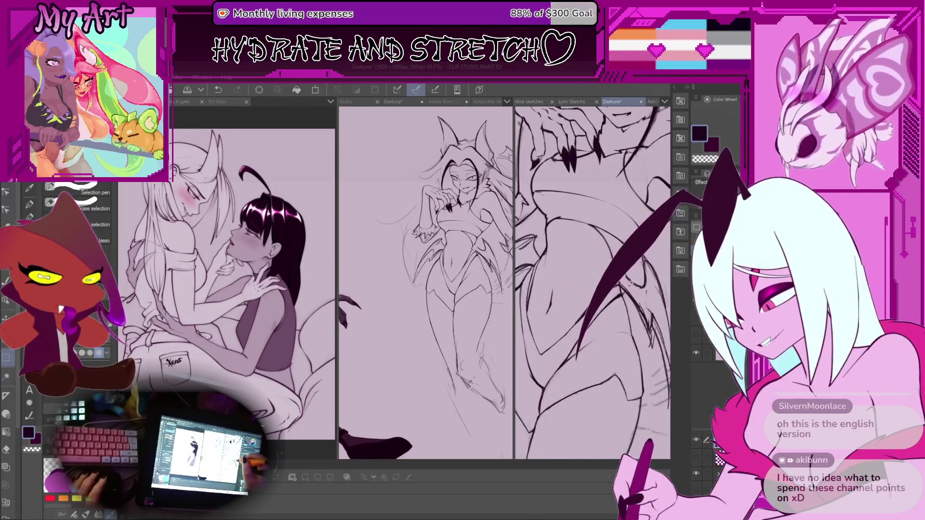
scroll(620, 287, down, 3)
scroll(611, 249, up, 1)
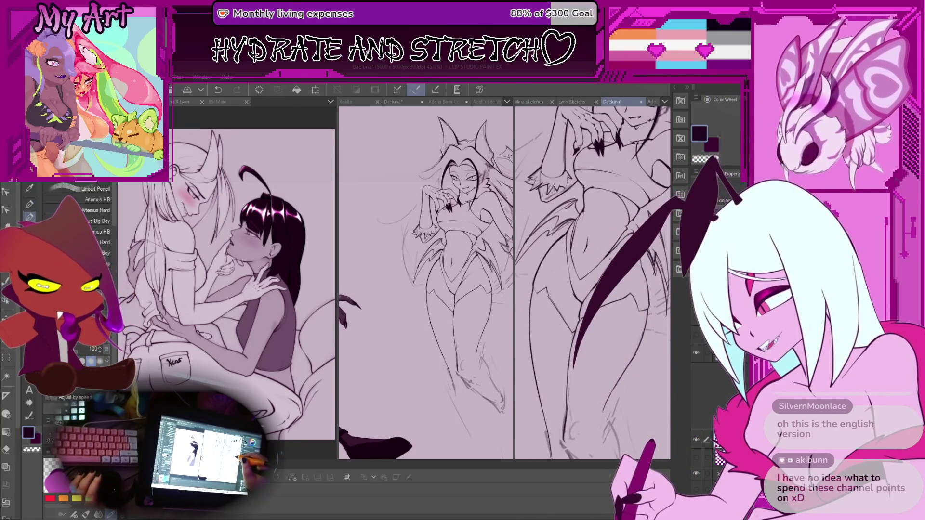
scroll(602, 269, down, 2)
drag(602, 332, 602, 269)
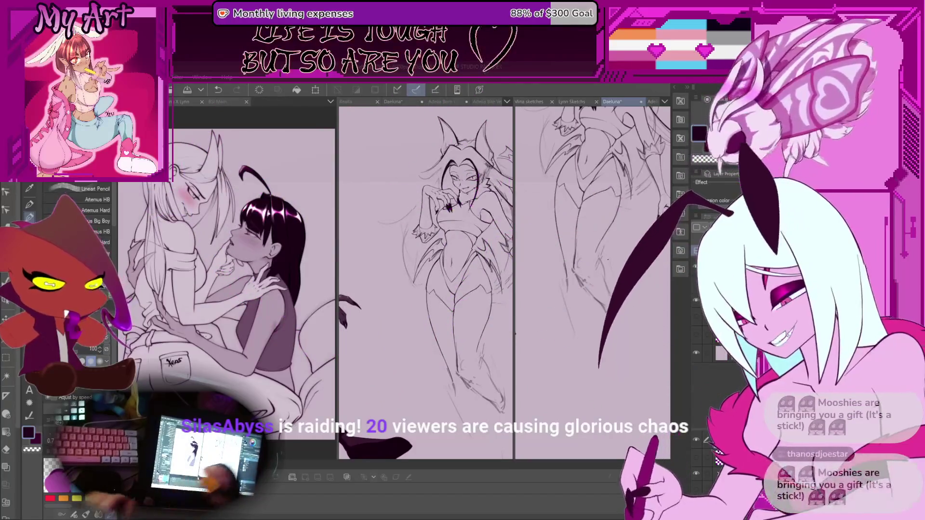
Zoom out and shift the Daeluna reference sheet right so it fits the right canvas
scroll(625, 348, down, 3)
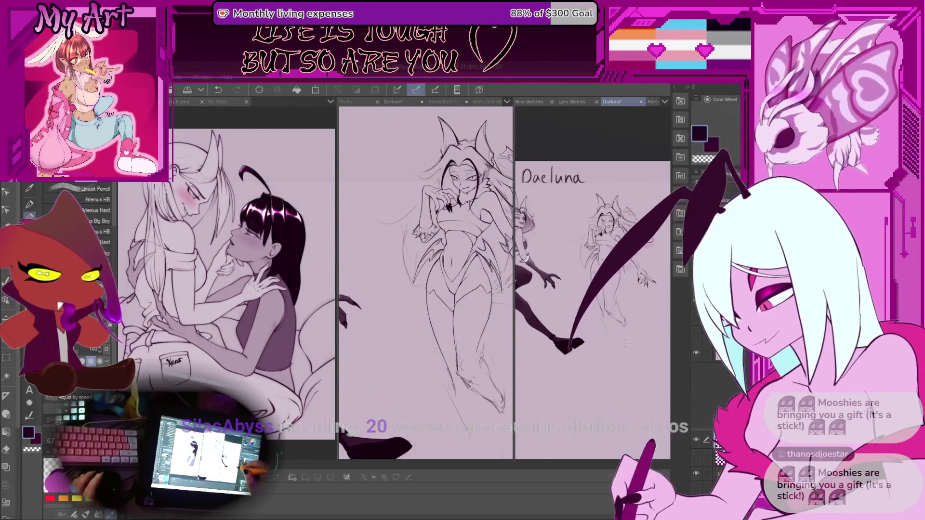
mouse_move(625, 348)
mouse_down()
mouse_move(662, 348)
mouse_move(599, 344)
mouse_up()
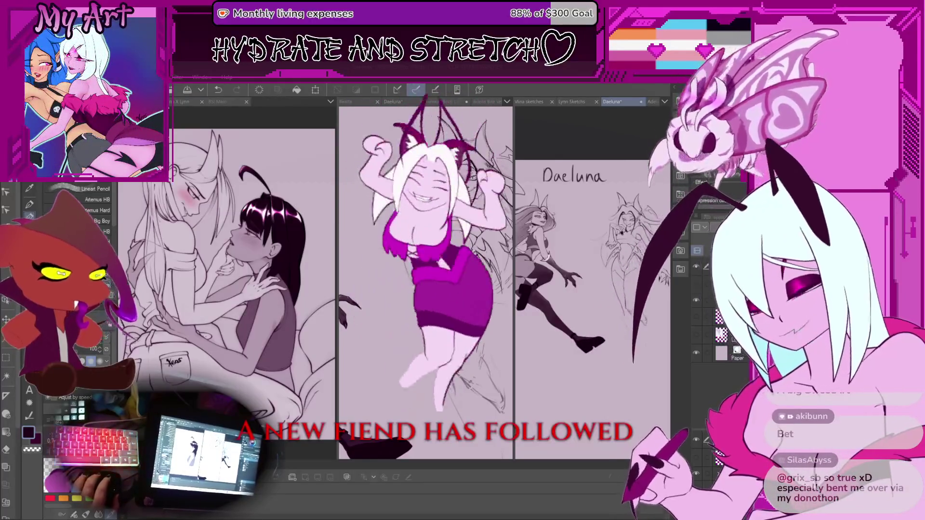
key(ctrl+minus)
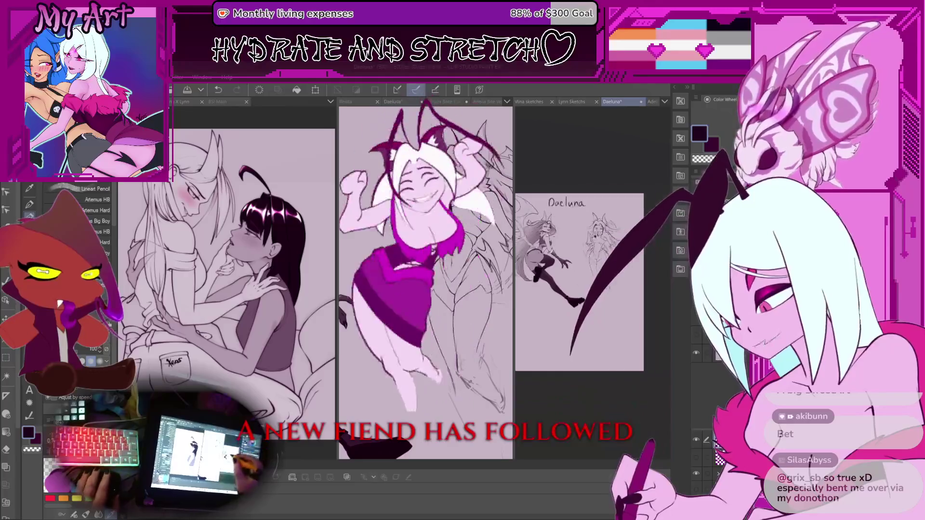
key(ctrl+plus)
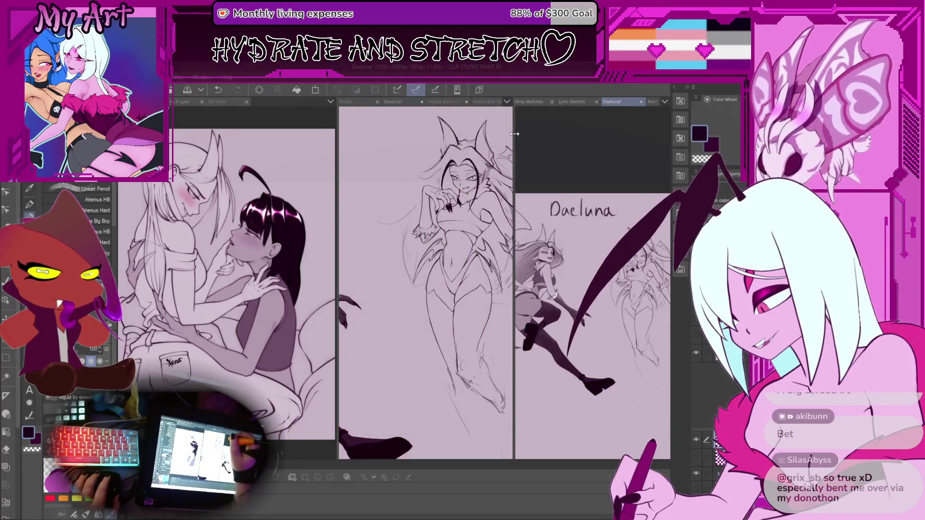
Widen the Daeluna canvas, glance at Adelia Born, then display the BSI Main page overview
drag(515, 134, 342, 133)
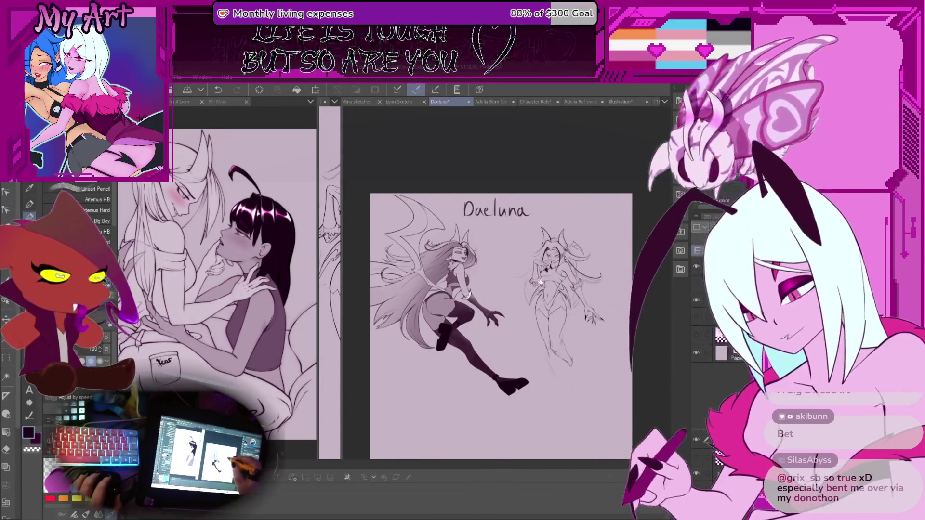
scroll(540, 282, up, 2)
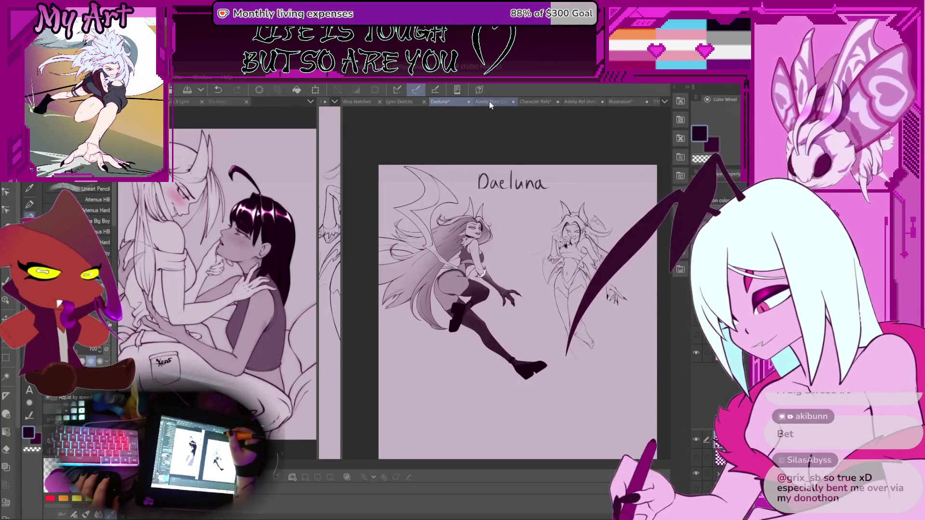
click(490, 101)
click(444, 102)
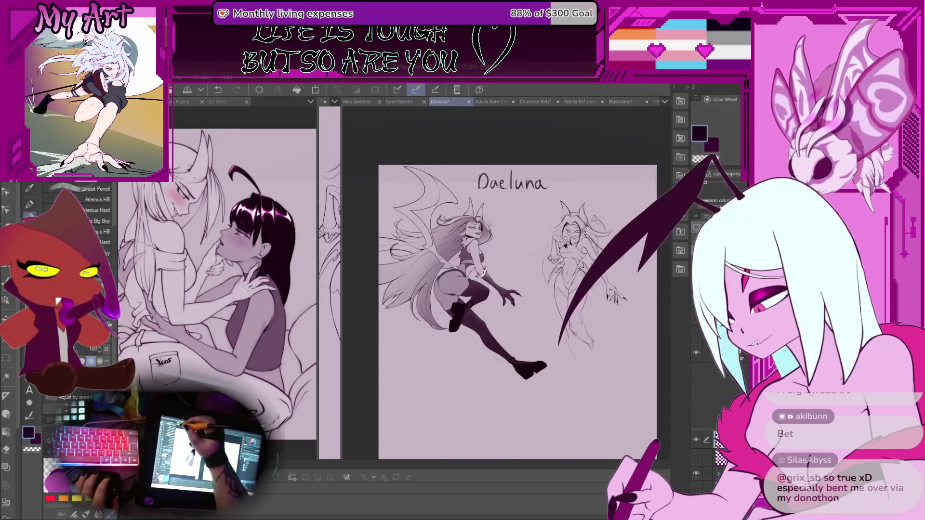
click(217, 102)
mouse_move(318, 116)
mouse_down()
mouse_move(475, 116)
mouse_move(437, 116)
mouse_up()
Scroll the BSI Main overview to view its coloured opening pages
scroll(415, 319, down, 3)
scroll(421, 249, down, 1)
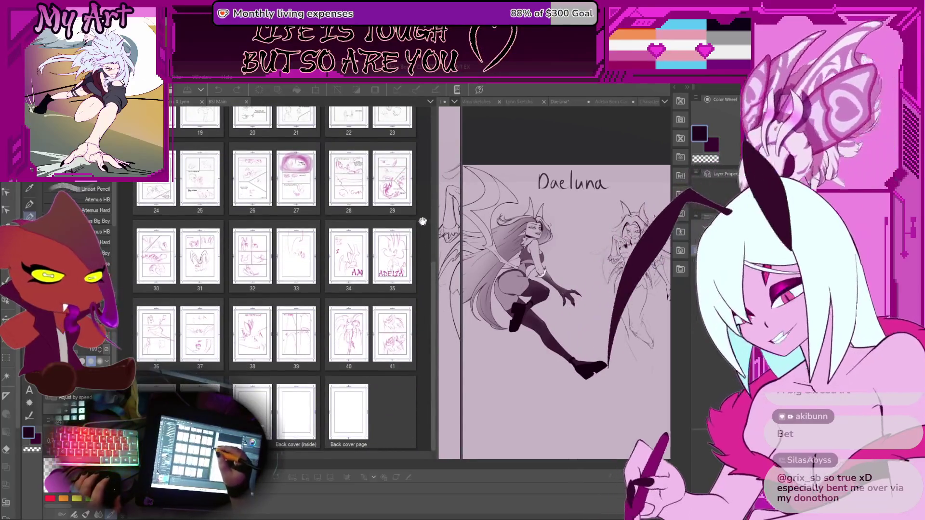
scroll(422, 221, up, 5)
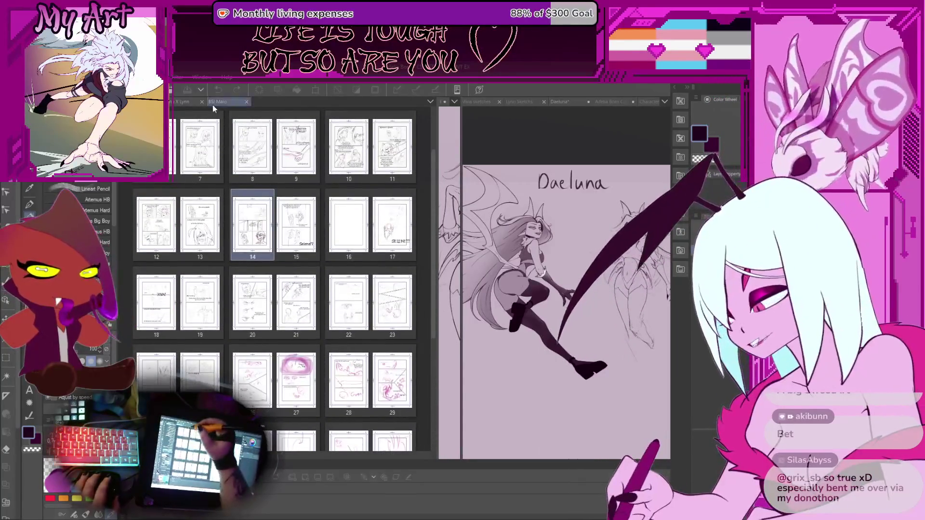
click(215, 103)
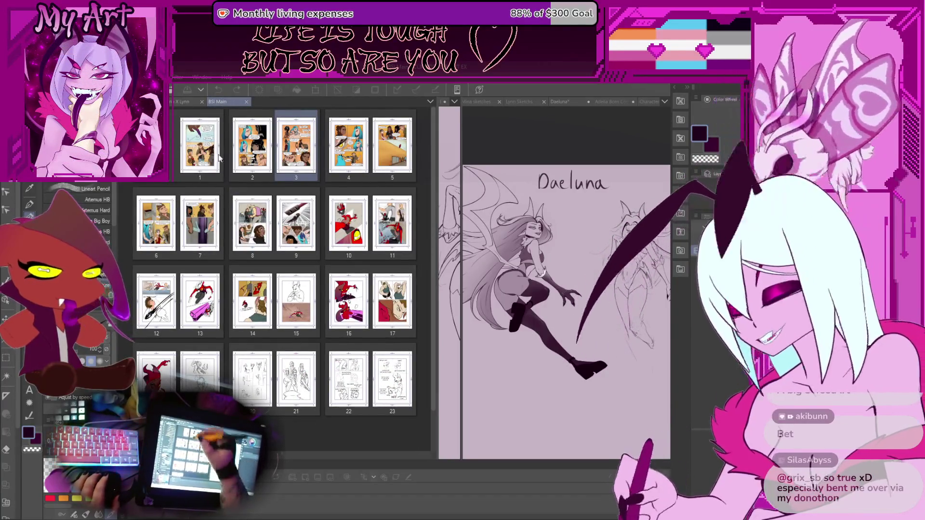
Browse Mina X Lynn, Lynn Sketches, Mina and Realta sheets, ending on Daeluna's enlarged standing sketch
click(176, 103)
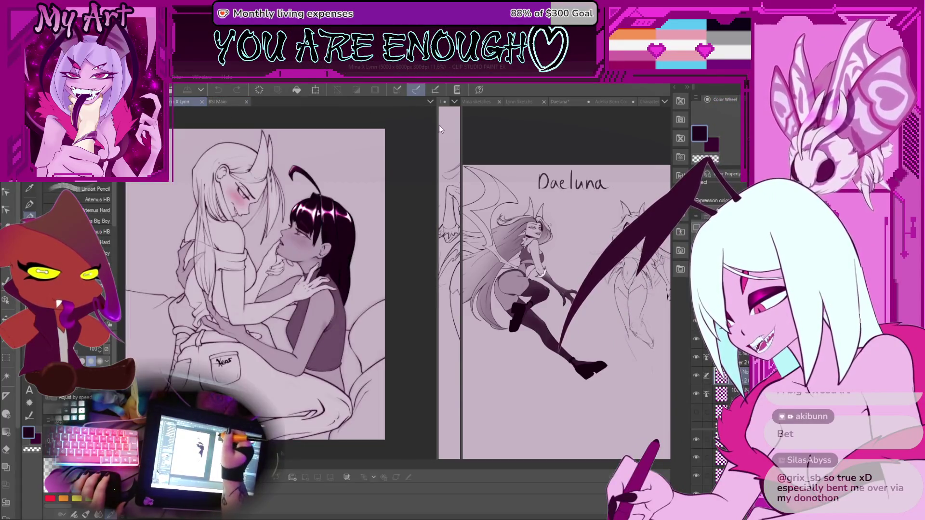
drag(440, 129, 280, 129)
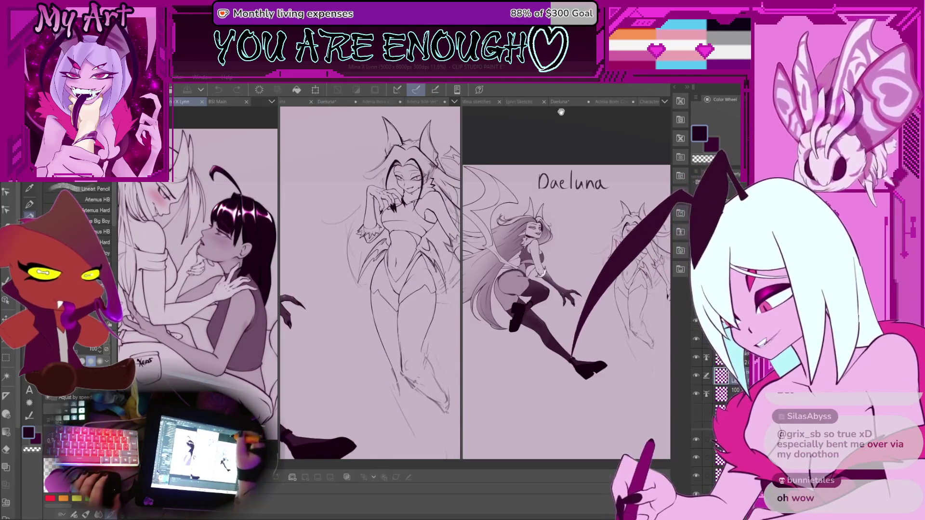
click(530, 104)
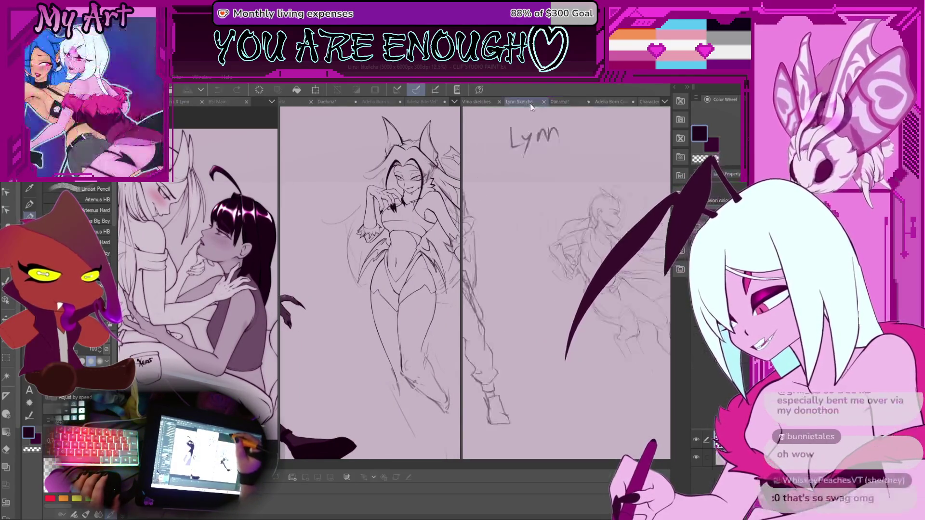
drag(461, 152, 345, 152)
click(361, 102)
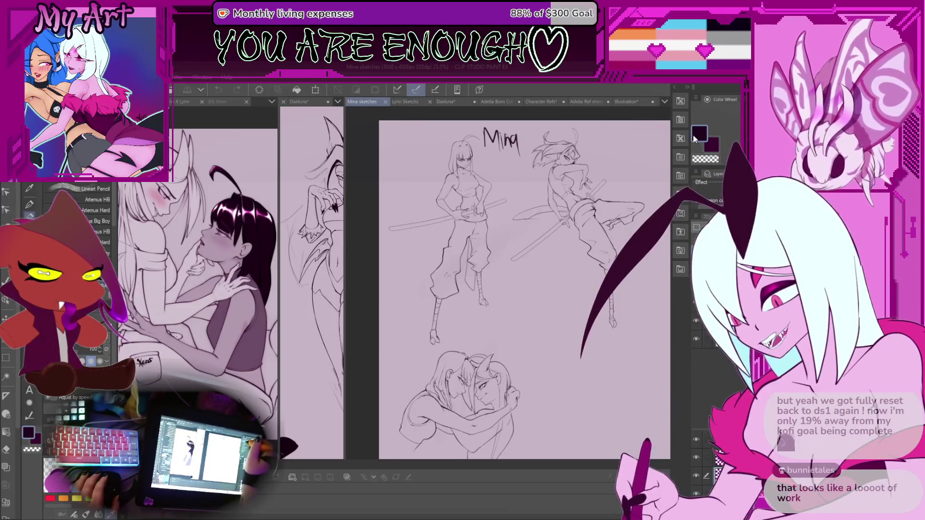
key(ctrl+shift+Tab)
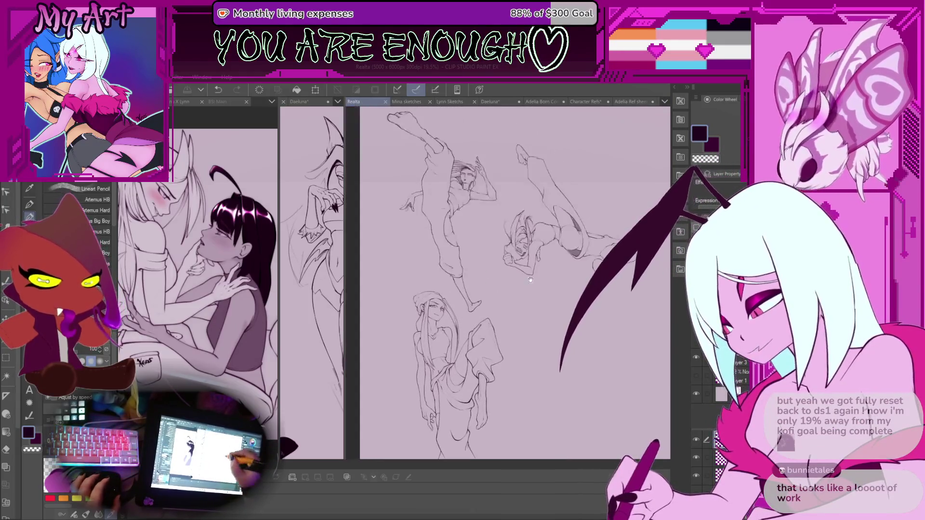
key(ctrl+Tab)
key(ctrl+Tab)
key(ctrl+Tab)
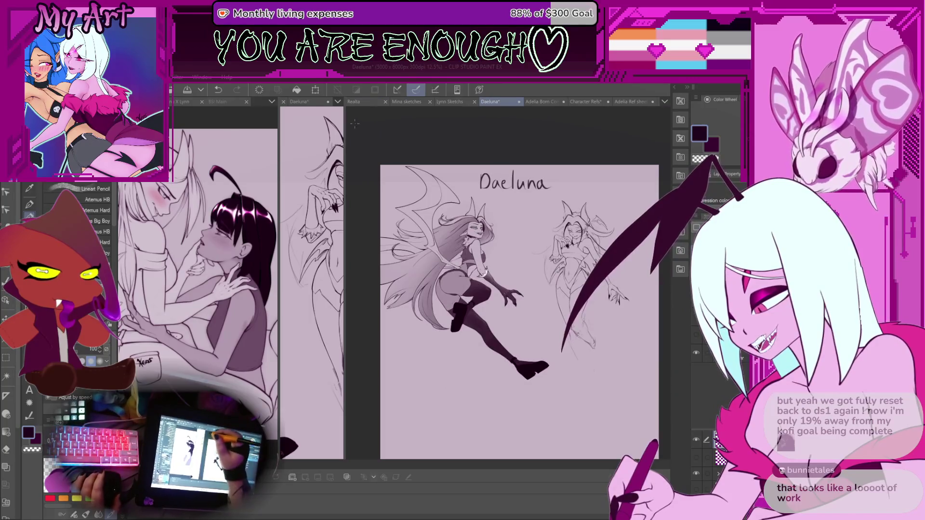
mouse_move(345, 123)
mouse_down()
mouse_move(522, 144)
mouse_move(567, 163)
mouse_up()
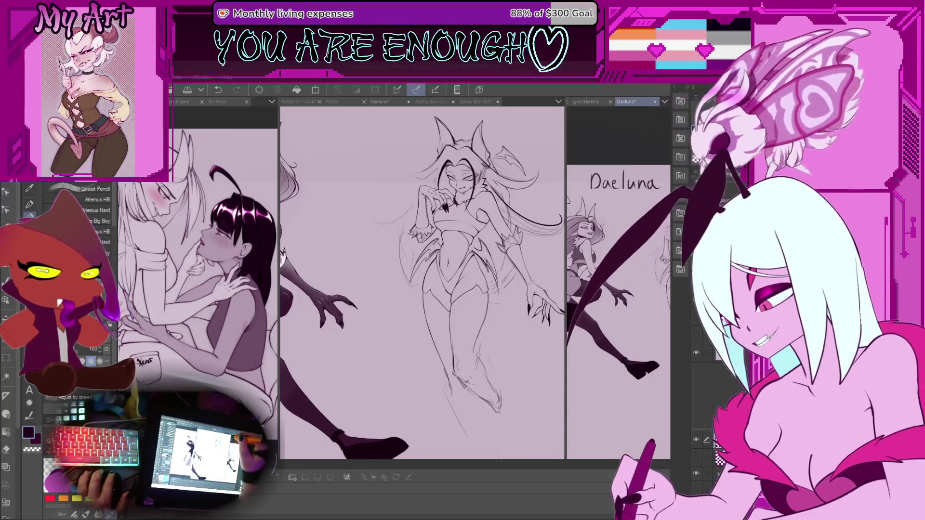
Widen the Daeluna sheet view and pan the standing sketch beside it
mouse_move(565, 121)
mouse_down()
mouse_move(492, 145)
mouse_move(498, 182)
mouse_up()
click(437, 285)
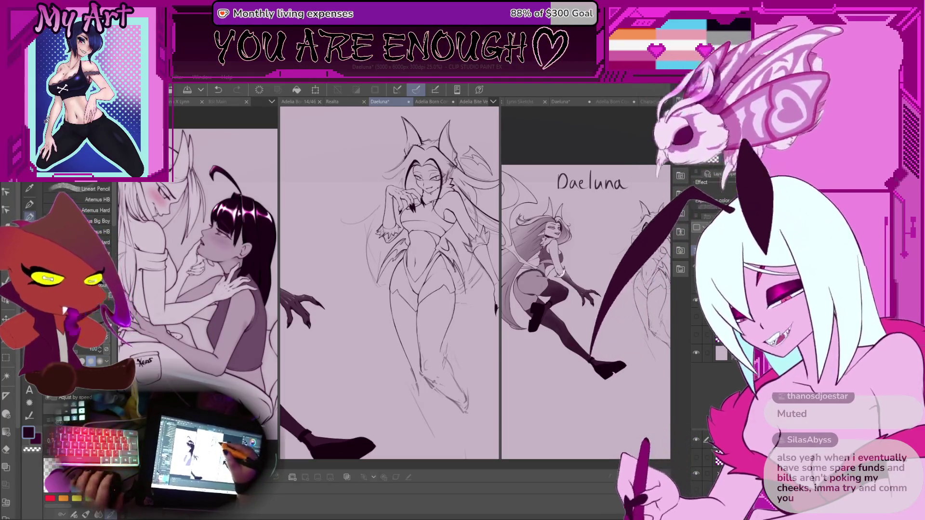
drag(409, 241, 385, 248)
click(594, 135)
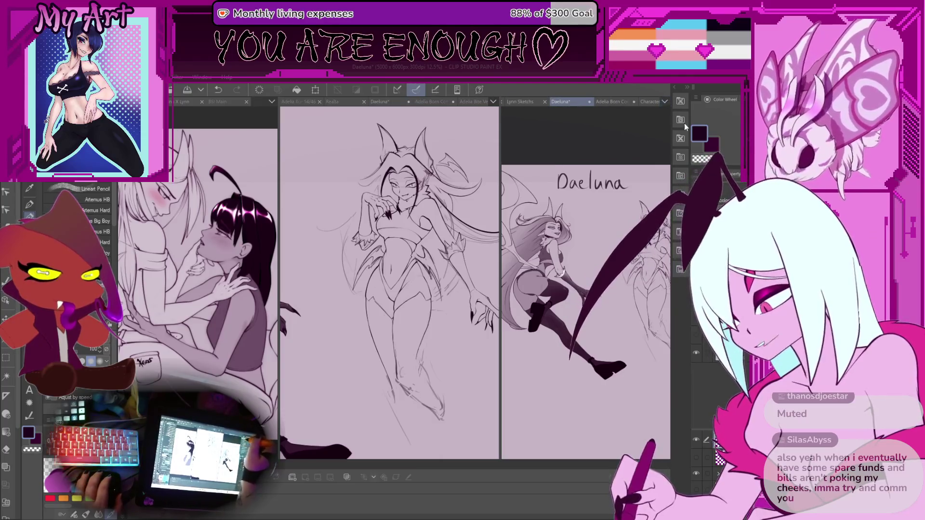
Switch the right view to the 115 animation file and narrow the standing sketch view
key(ctrl+Tab)
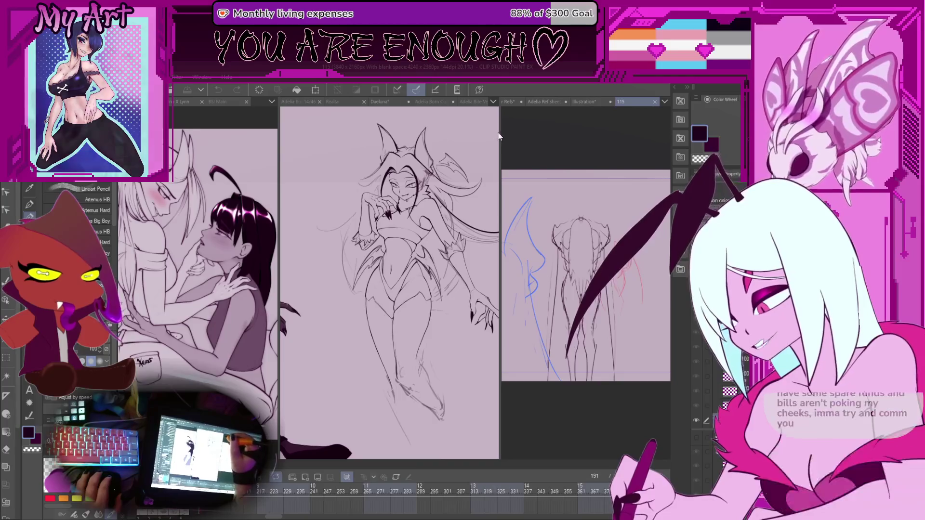
drag(500, 178, 357, 178)
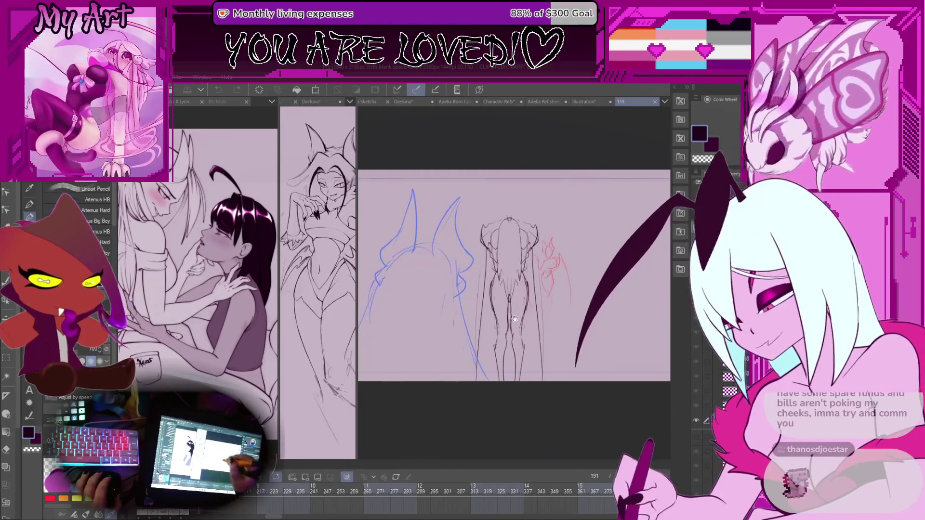
scroll(514, 315, down, 2)
Enlarge the Timeline, scroll through its earlier frames, then shrink it back down
drag(491, 448, 487, 289)
scroll(332, 401, right, 10)
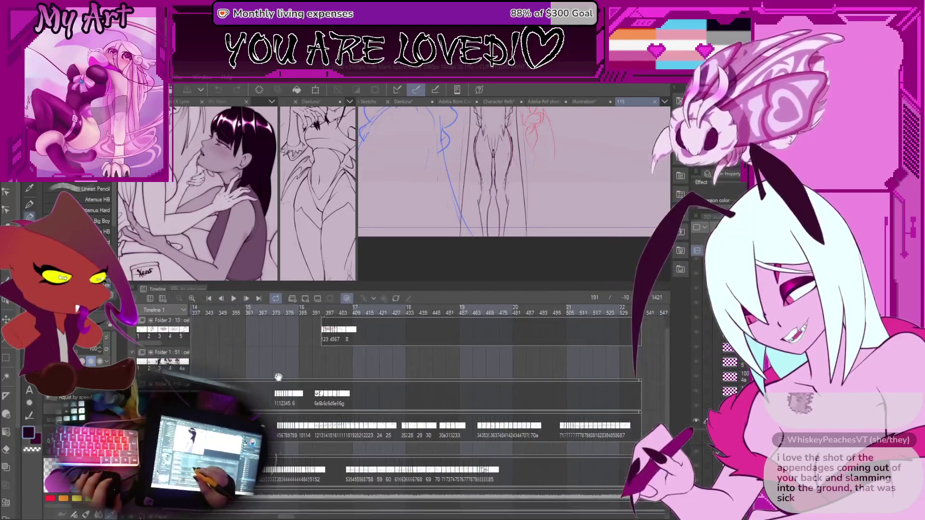
scroll(263, 423, right, 12)
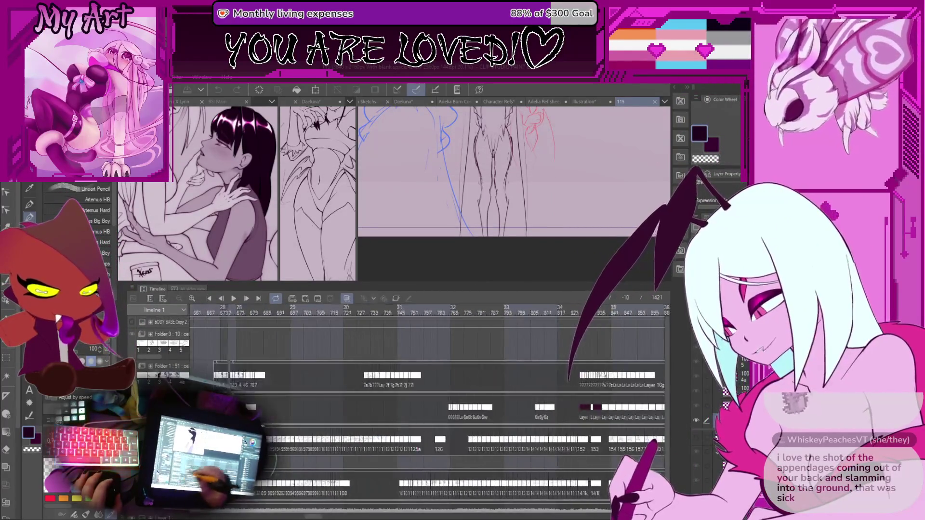
drag(424, 388, 544, 388)
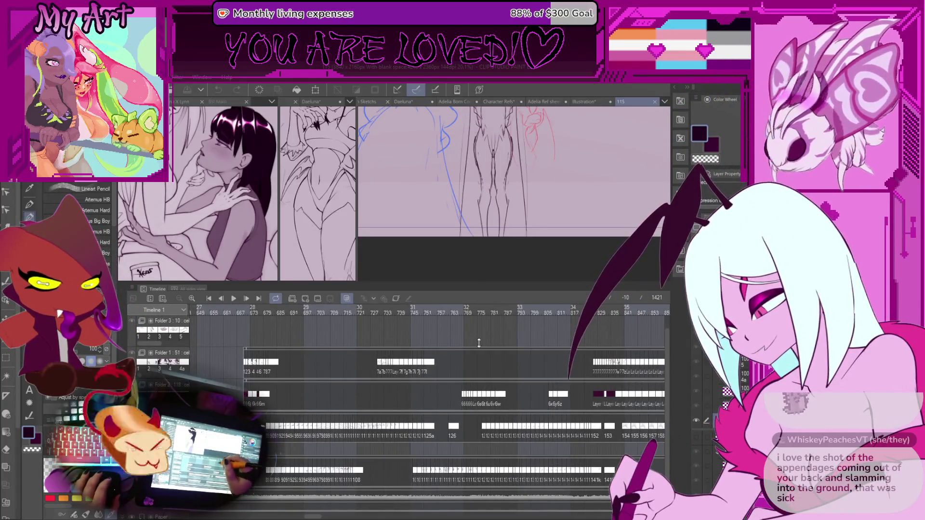
drag(479, 343, 480, 462)
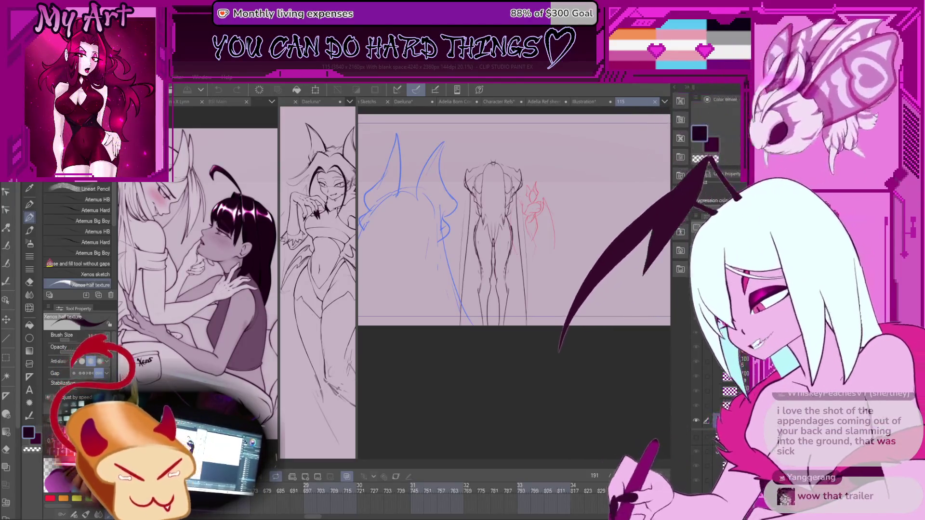
Glance at the Character Refs lineup, return to the Daeluna tab, and resize the sketch view
click(488, 102)
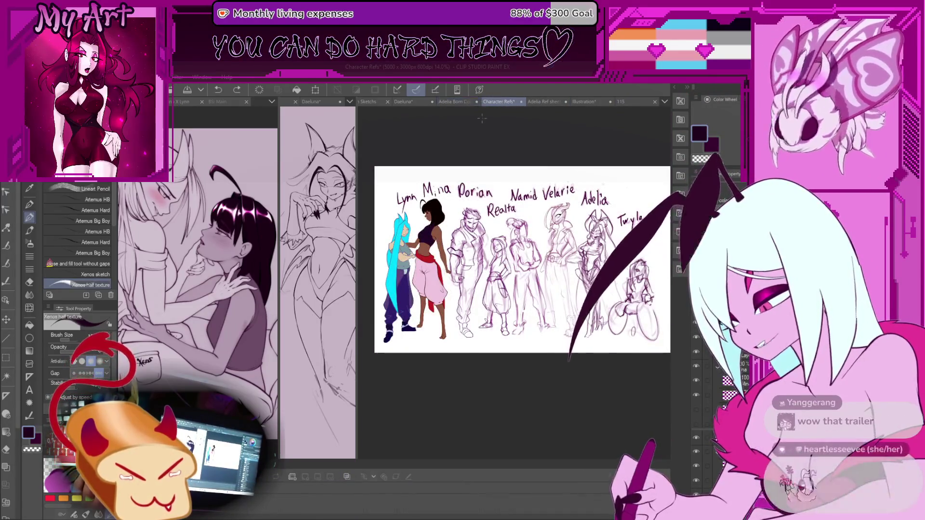
click(410, 102)
drag(356, 131, 464, 130)
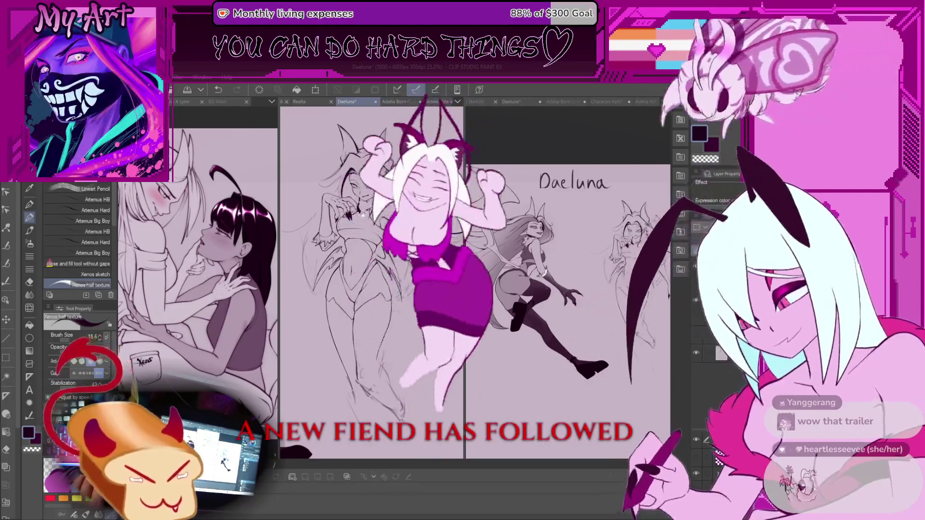
Activate the right-hand view and zoom in on it
click(640, 140)
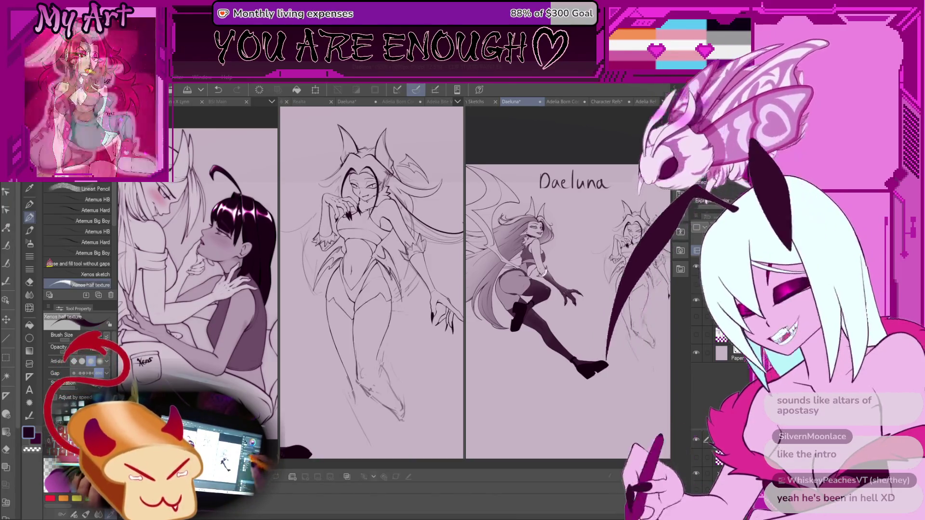
scroll(569, 279, up, 3)
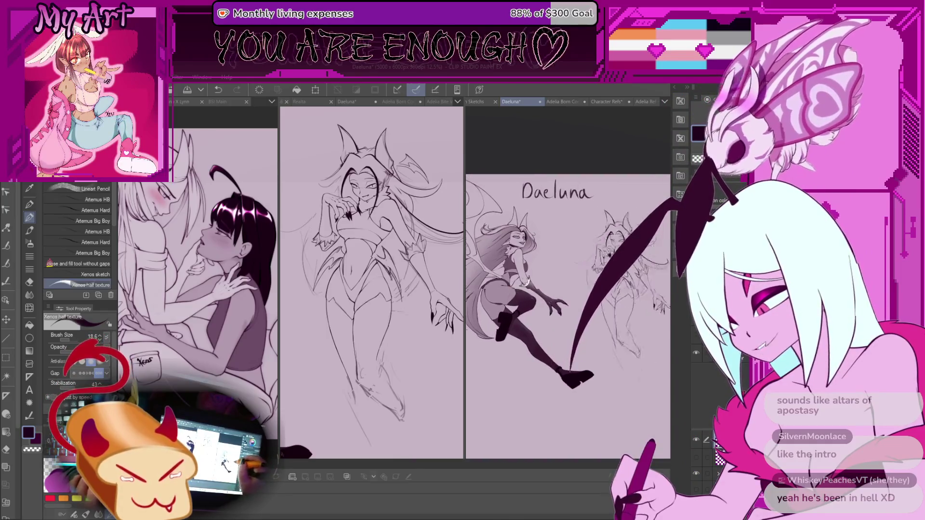
scroll(527, 220, up, 5)
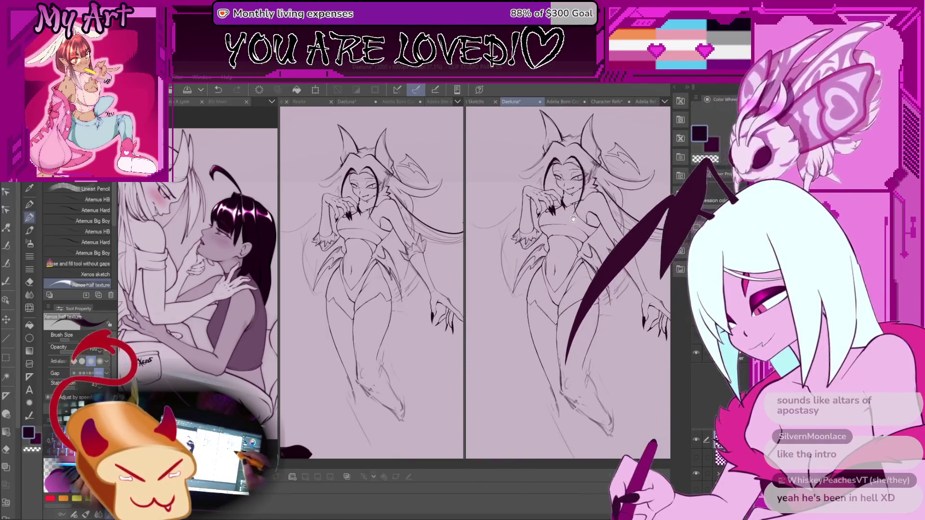
Pan and zoom the Daeluna canvas to review her face, torso and inked hand
mouse_move(527, 220)
mouse_down()
mouse_move(526, 247)
mouse_move(567, 257)
mouse_up()
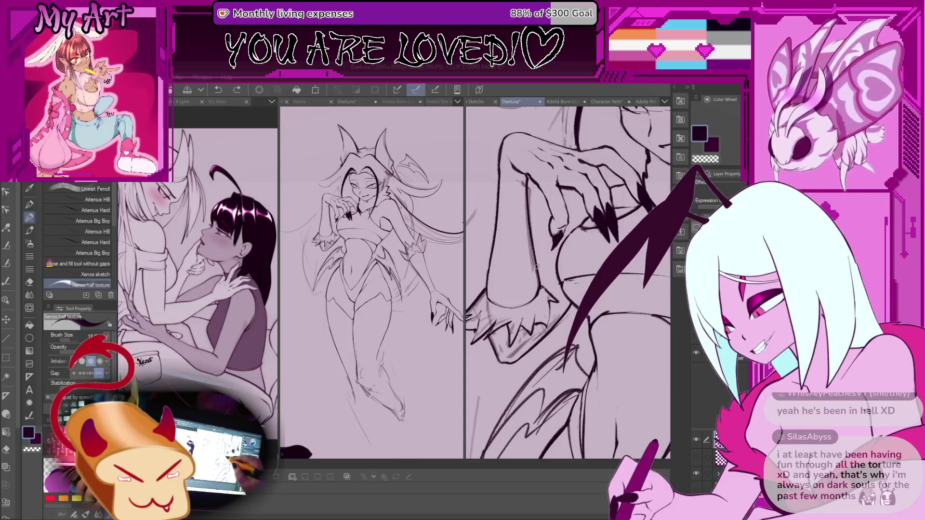
drag(576, 218, 534, 254)
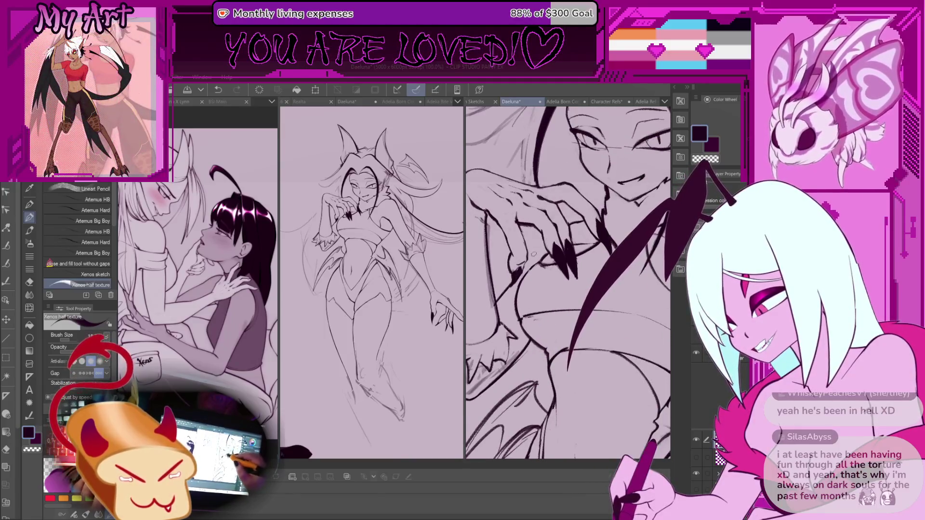
scroll(534, 253, up, 3)
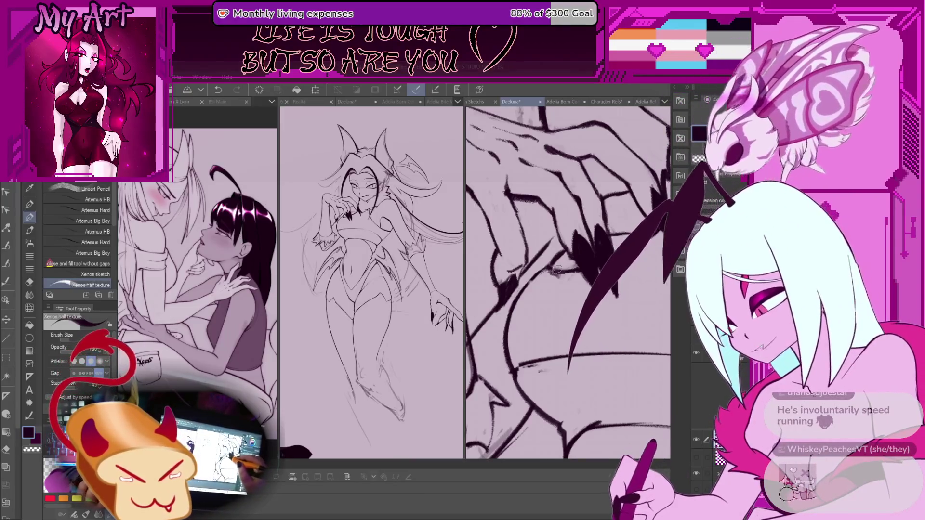
key(ctrl+minus)
key(ctrl+minus)
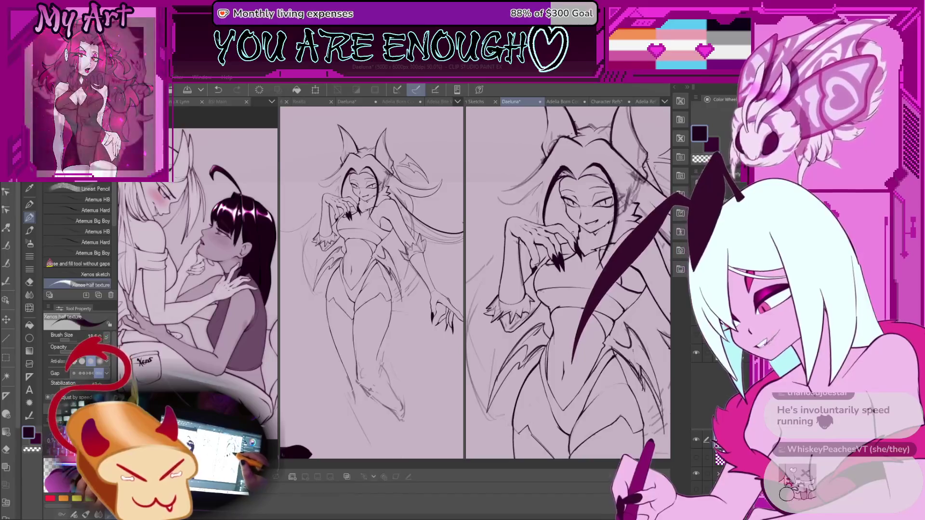
key(ctrl+plus)
drag(524, 261, 549, 245)
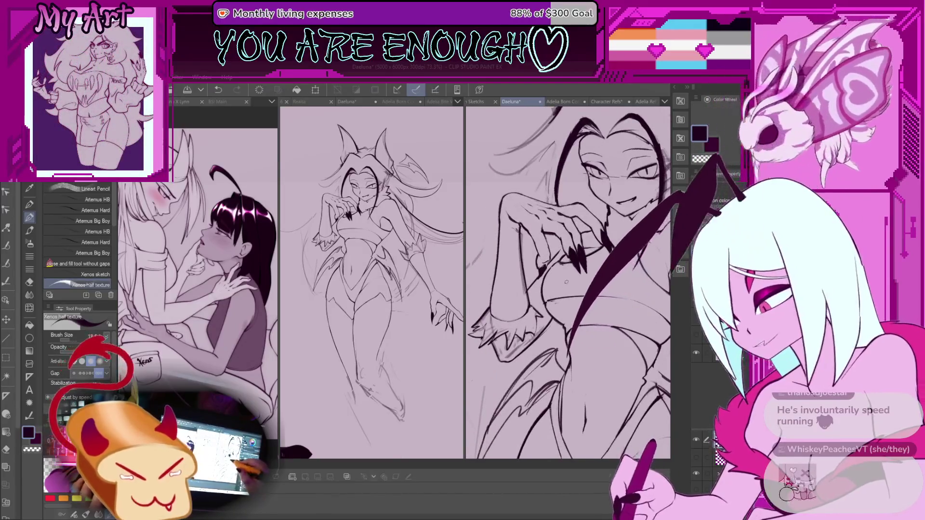
Rotate the view so the arm stands upright, then zoom out and center on her legs
key(ctrl+plus)
key(ctrl+plus)
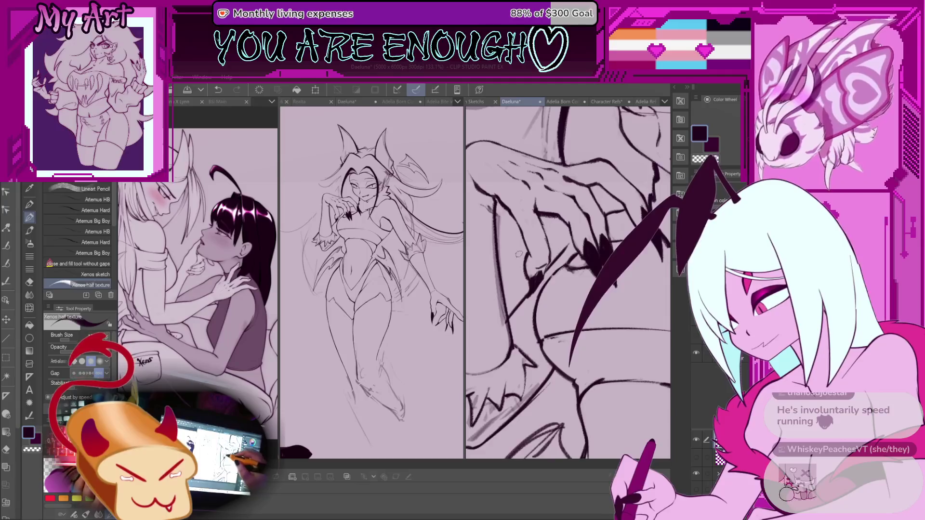
mouse_move(519, 254)
mouse_down()
mouse_move(594, 223)
mouse_move(600, 243)
mouse_up()
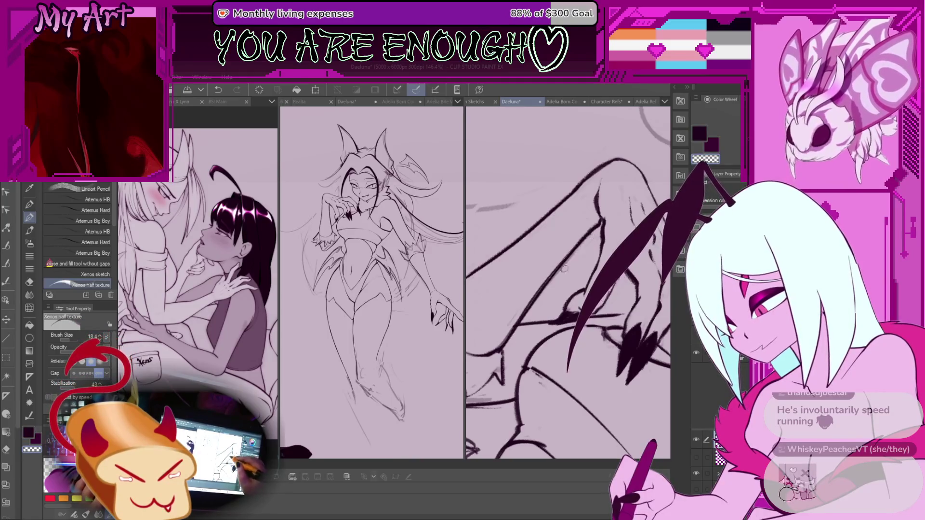
key(ctrl+minus)
scroll(549, 293, down, 5)
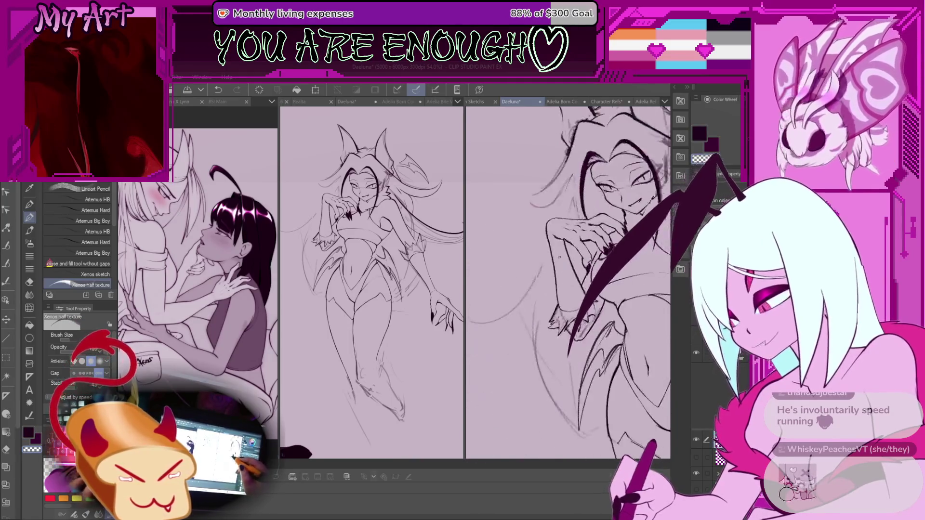
scroll(569, 283, up, 3)
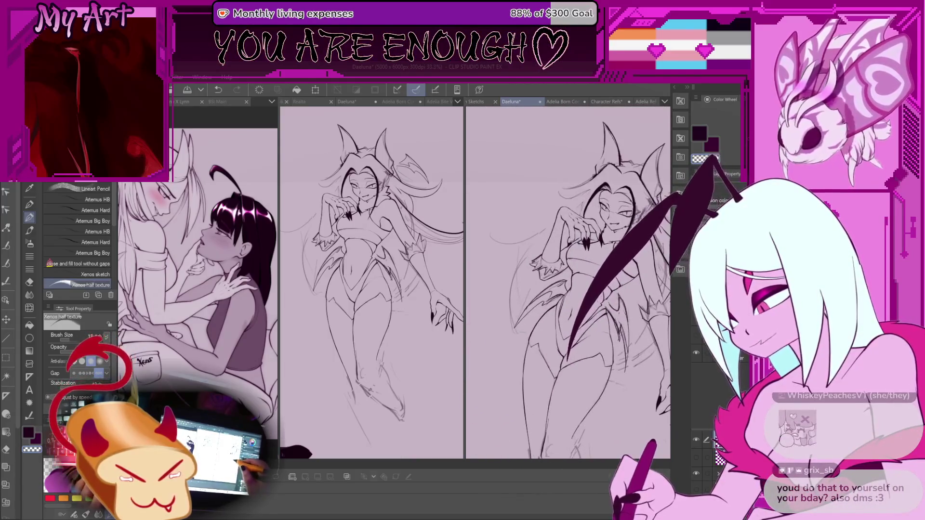
scroll(574, 294, down, 2)
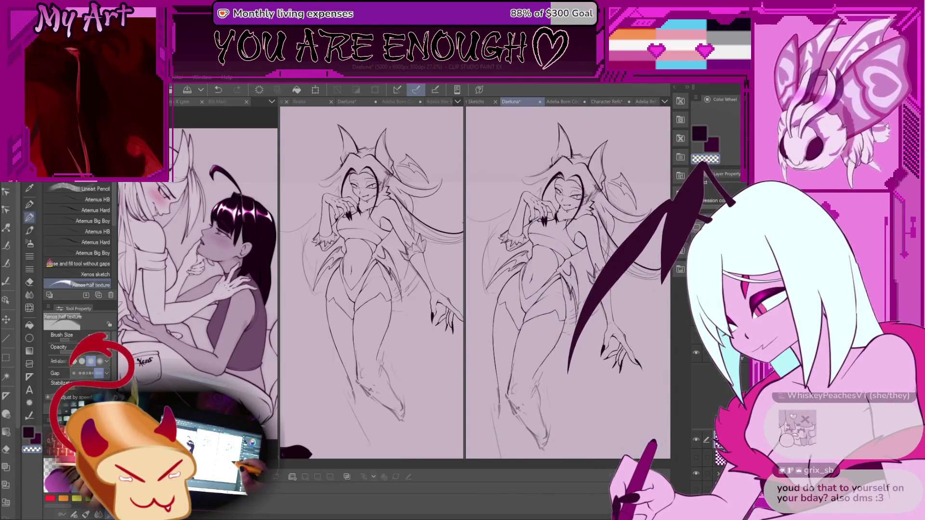
scroll(574, 294, up, 2)
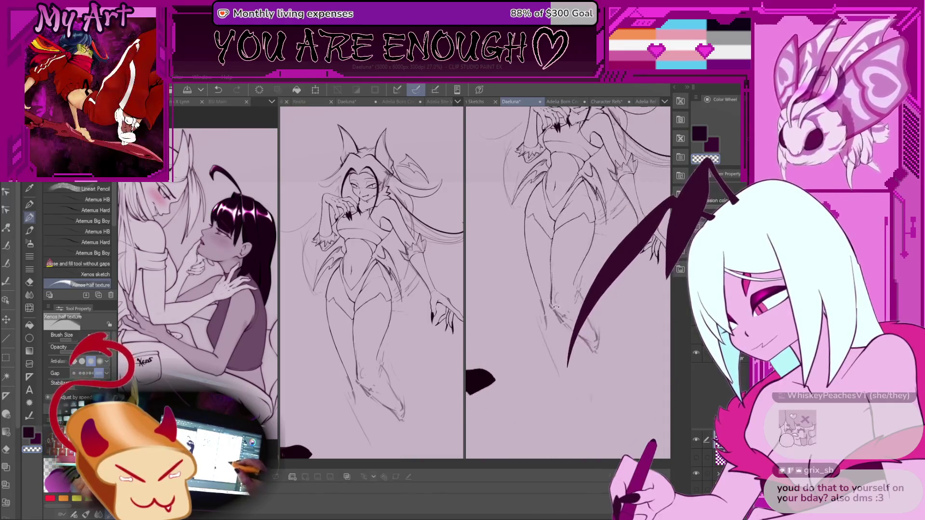
drag(561, 299, 546, 289)
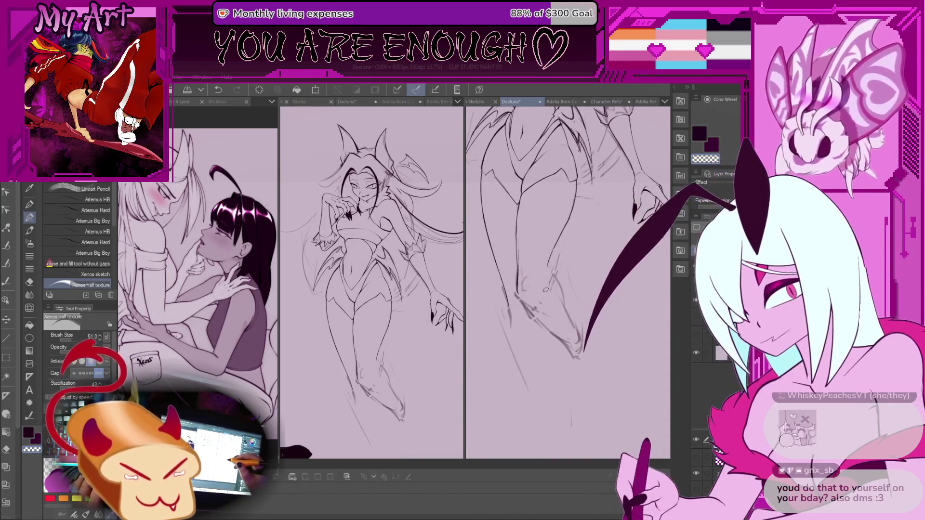
Reshape Daeluna's lower leg with a lasso selection and Ctrl+T transform, then deselect
scroll(528, 289, up, 1)
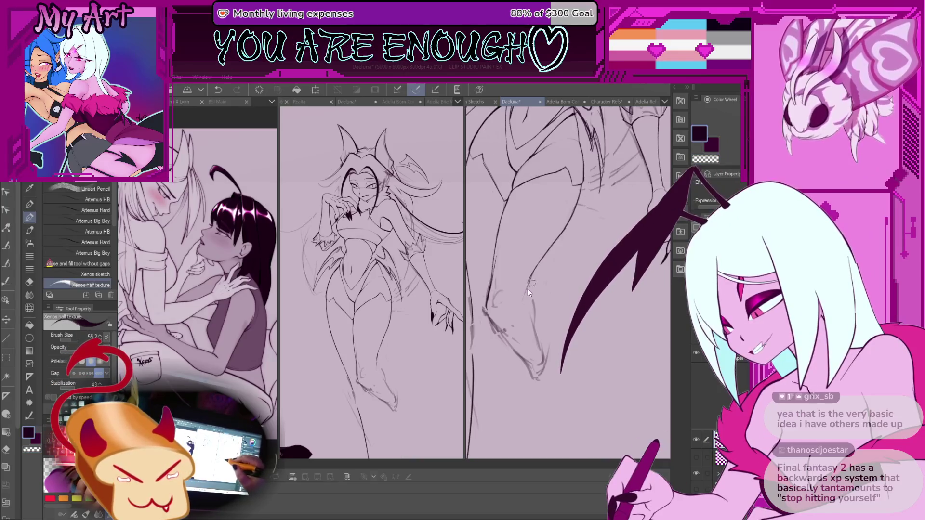
scroll(525, 293, down, 4)
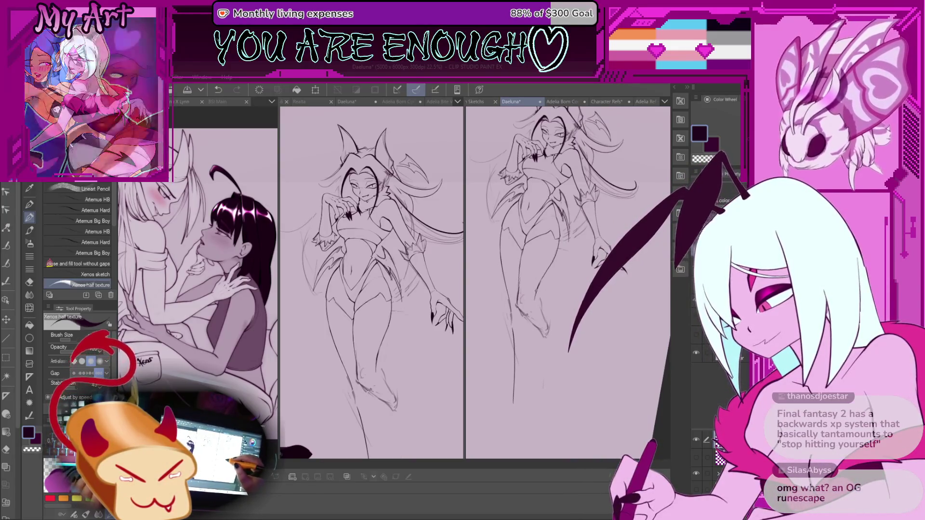
scroll(532, 289, up, 1)
key(m)
mouse_move(531, 289)
mouse_down()
mouse_move(554, 313)
mouse_move(568, 241)
mouse_move(530, 275)
mouse_up()
key(ctrl+t)
click(531, 324)
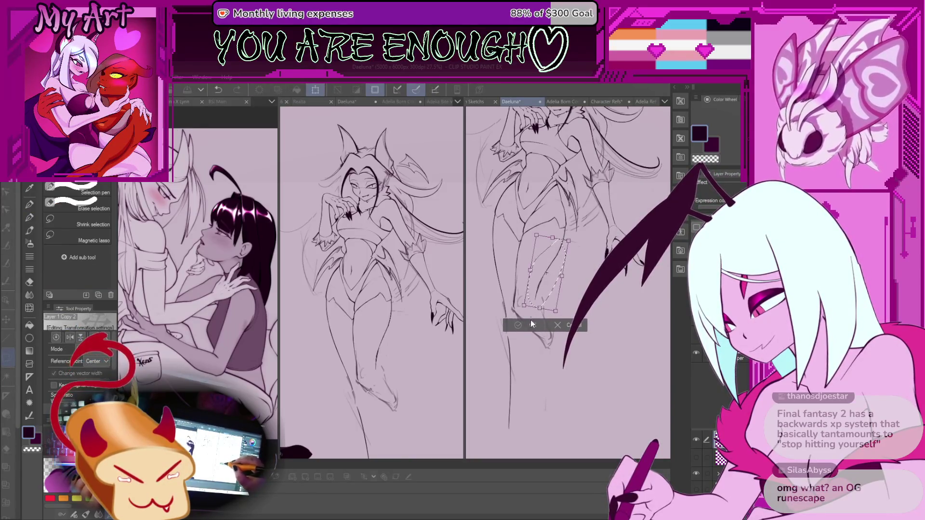
drag(574, 229, 582, 280)
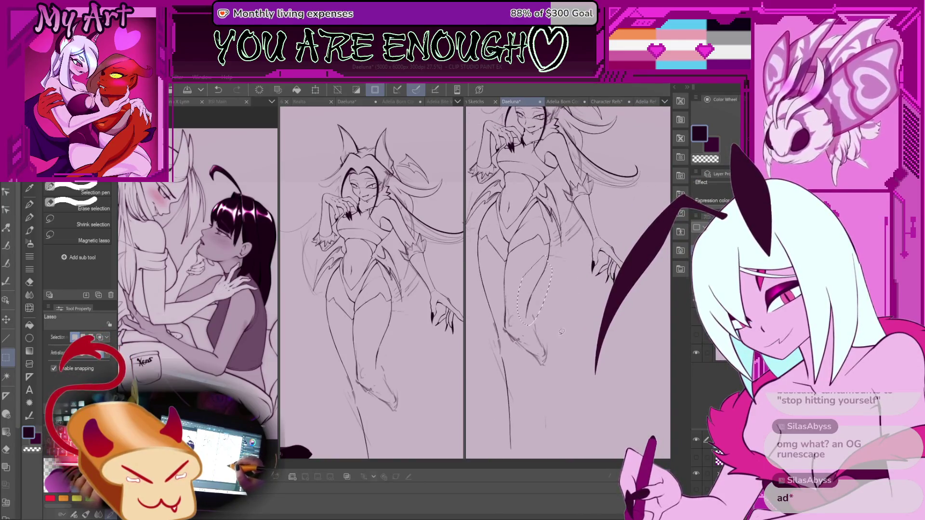
drag(561, 332, 573, 311)
click(576, 324)
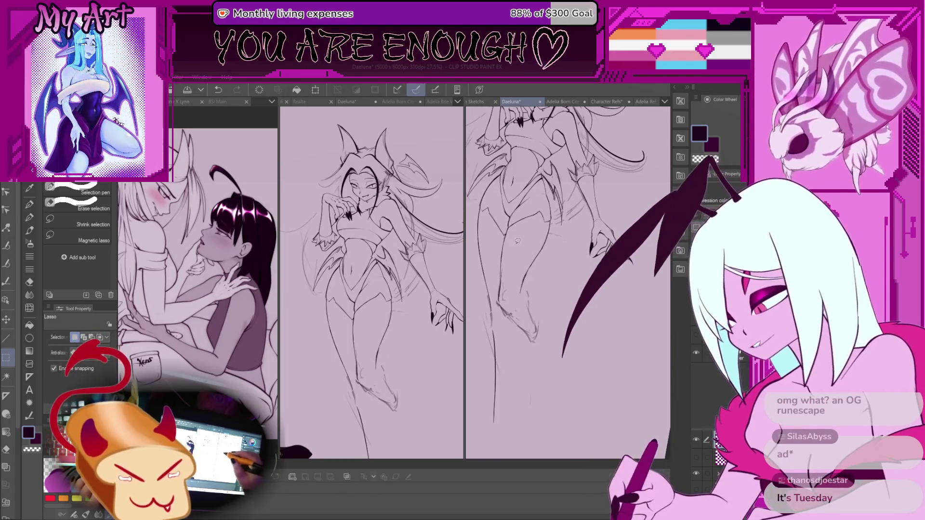
Lasso the lower leg and shorten it by dragging the transform's bottom handle up
mouse_move(494, 256)
mouse_down()
mouse_move(498, 308)
mouse_move(542, 336)
mouse_move(528, 282)
mouse_move(512, 294)
mouse_move(513, 255)
mouse_up()
scroll(534, 225, up, 2)
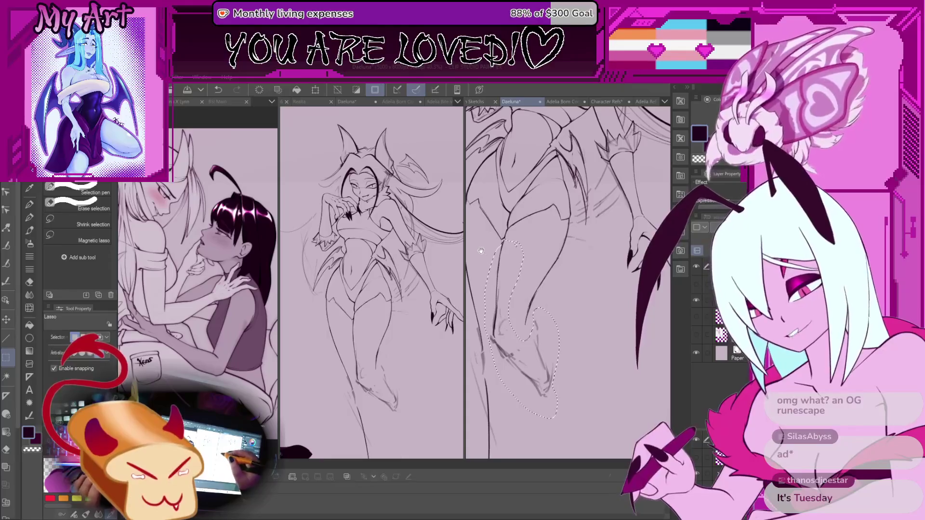
scroll(515, 244, up, 1)
scroll(515, 243, up, 1)
scroll(516, 243, up, 1)
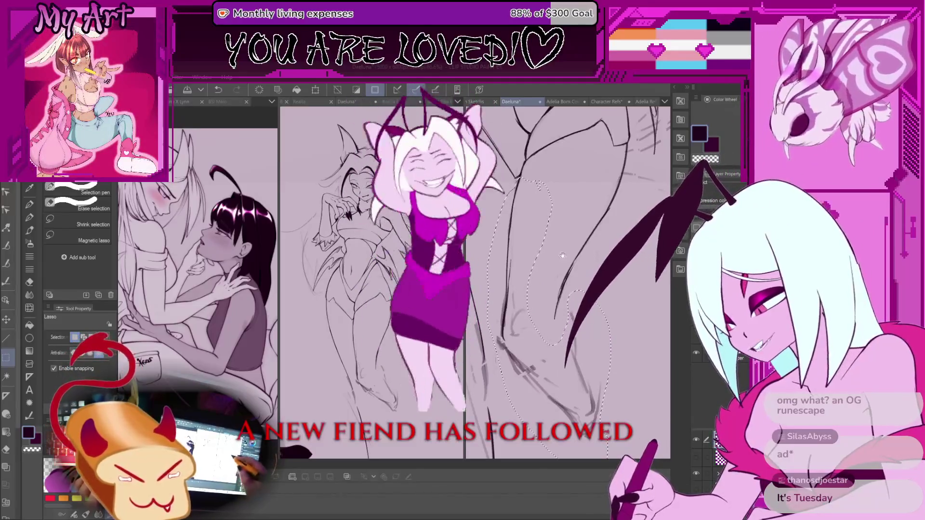
drag(533, 304, 526, 273)
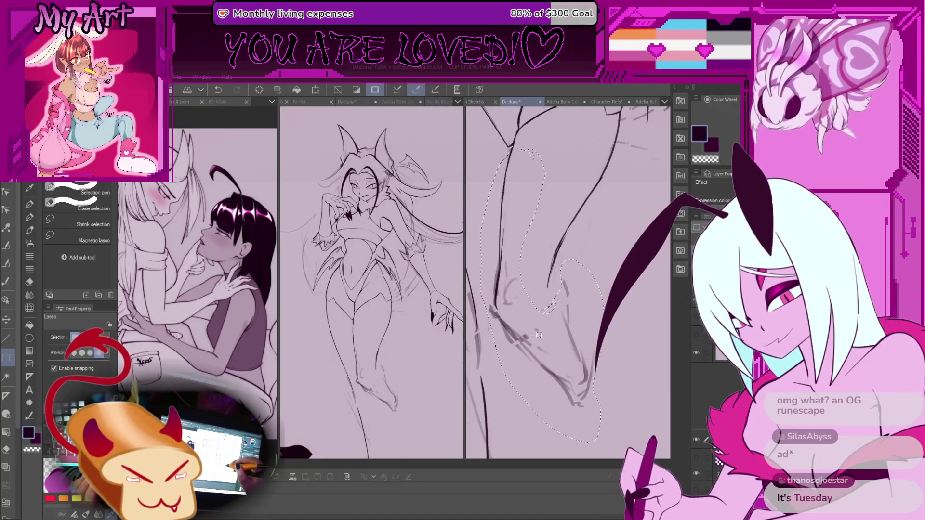
drag(589, 316, 591, 296)
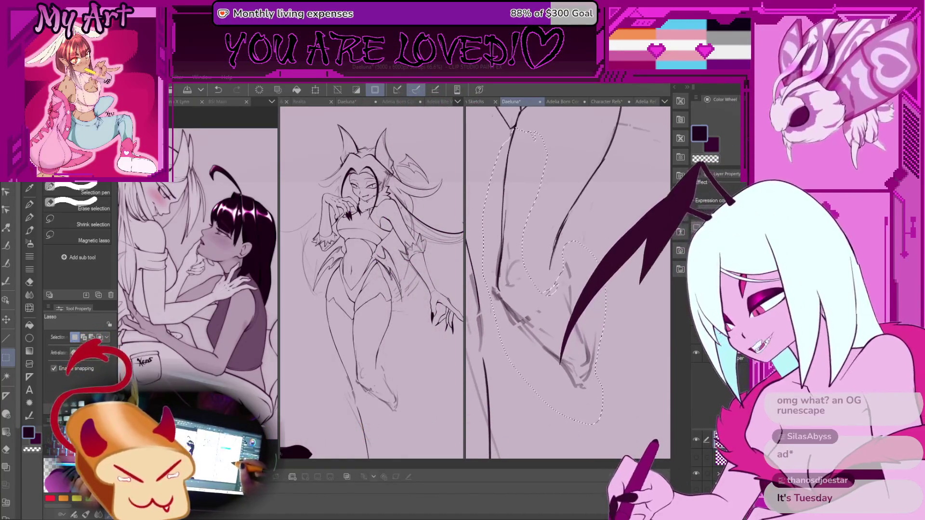
key(ctrl+t)
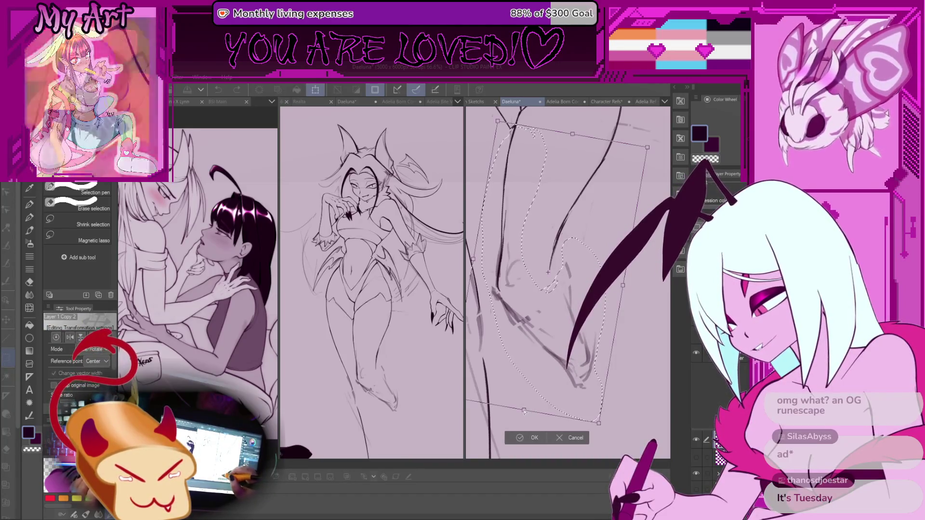
drag(525, 405, 526, 392)
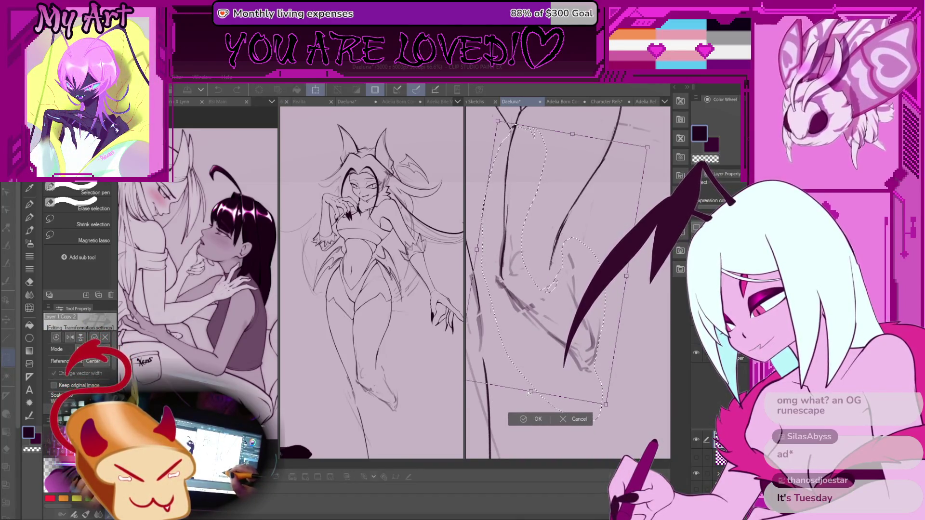
scroll(525, 380, down, 2)
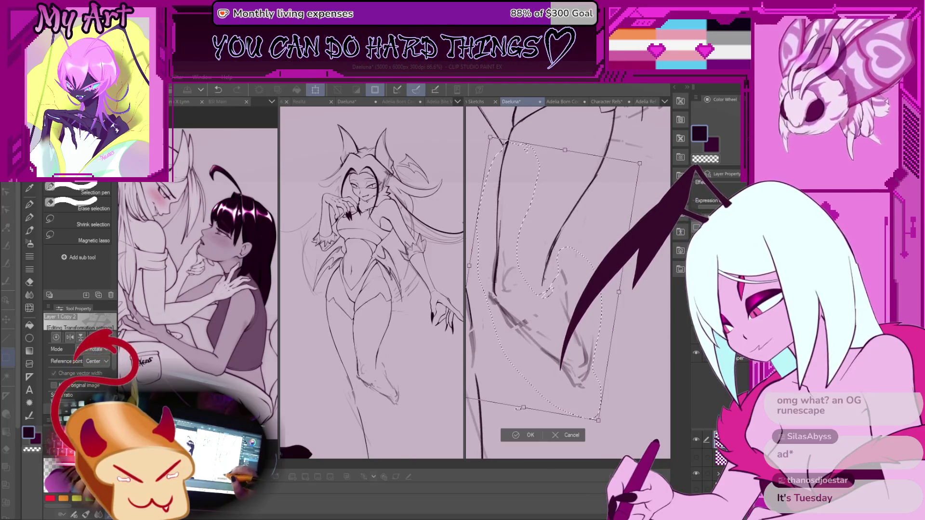
scroll(525, 343, down, 3)
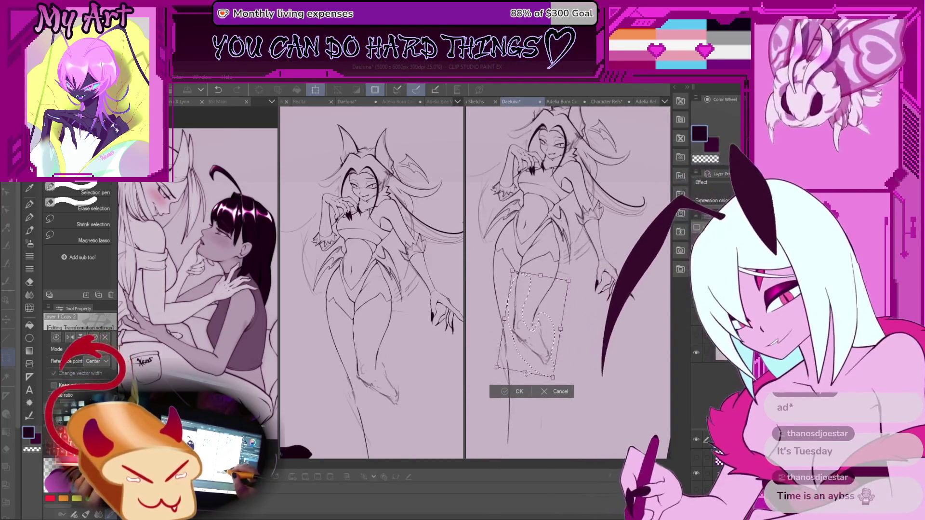
click(513, 386)
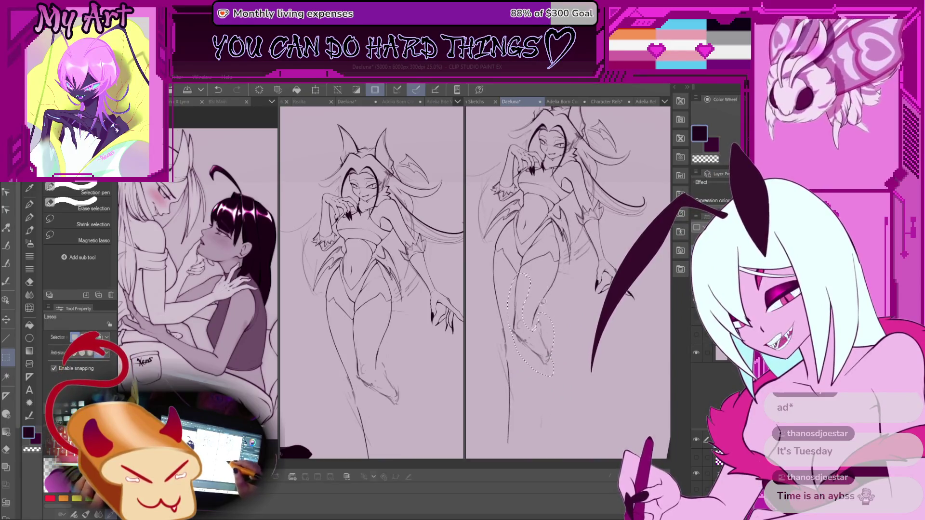
Deselect, retry a lasso transform on the leg, cancel it, and return to the pen
scroll(543, 302, up, 2)
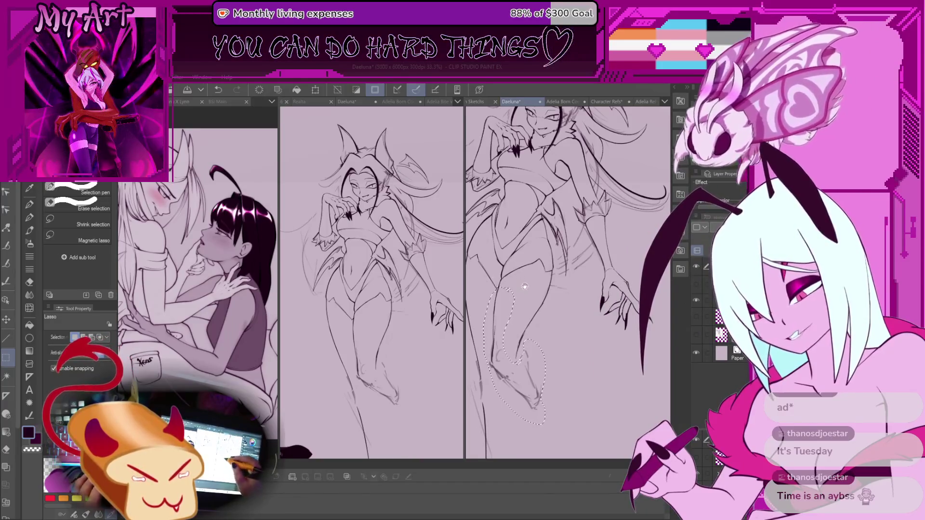
drag(525, 286, 519, 272)
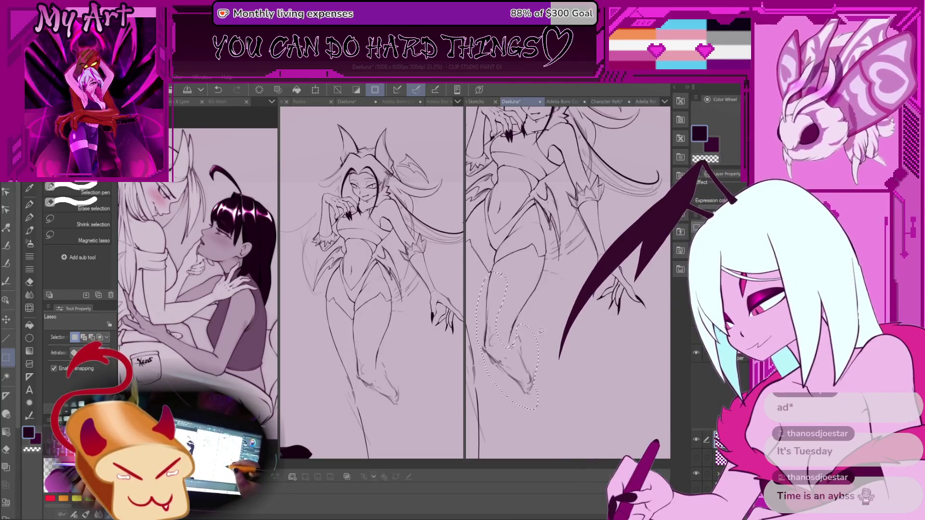
key(ctrl+d)
scroll(541, 329, down, 2)
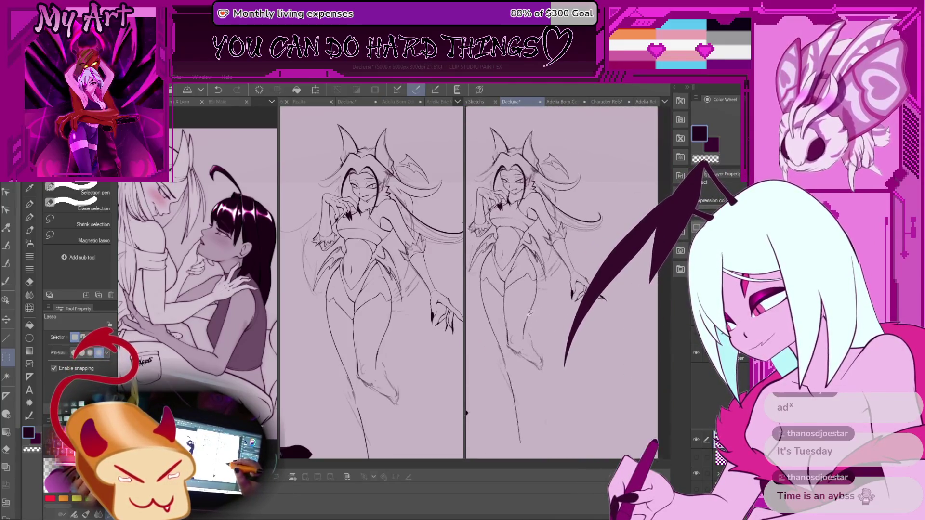
mouse_move(530, 312)
mouse_down()
mouse_move(542, 305)
mouse_move(522, 290)
mouse_up()
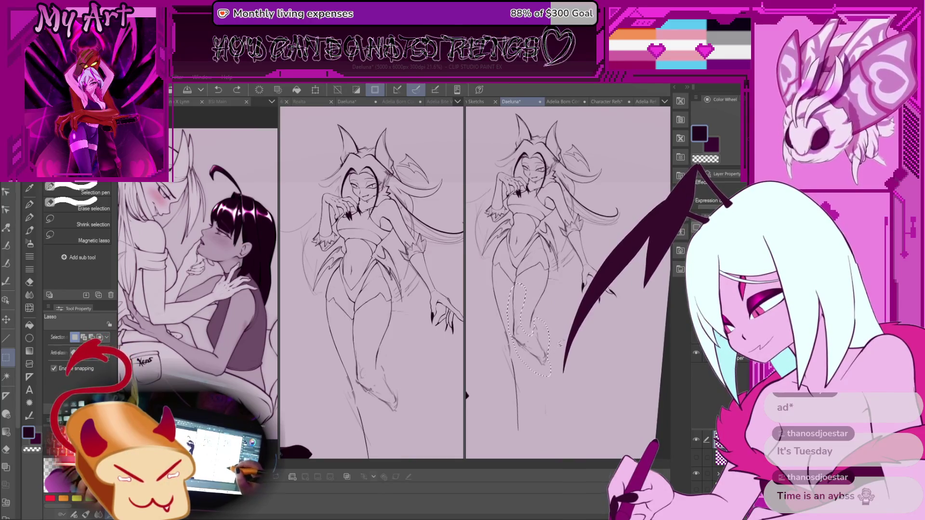
key(ctrl+d)
scroll(556, 261, up, 3)
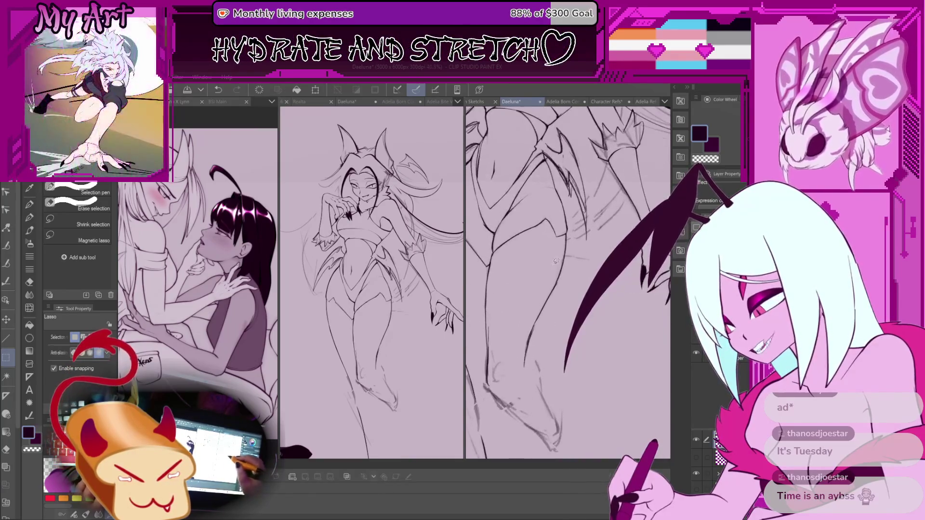
mouse_move(568, 262)
mouse_down()
mouse_move(564, 371)
mouse_move(523, 313)
mouse_move(568, 262)
mouse_up()
key(ctrl+t)
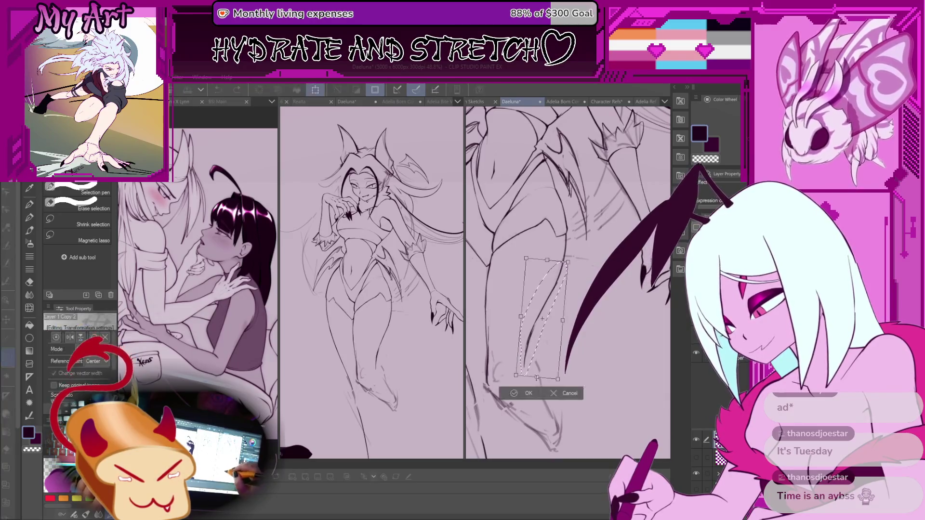
key(Return)
mouse_move(538, 385)
mouse_down()
mouse_move(566, 333)
mouse_move(565, 366)
mouse_move(572, 277)
mouse_up()
key(p)
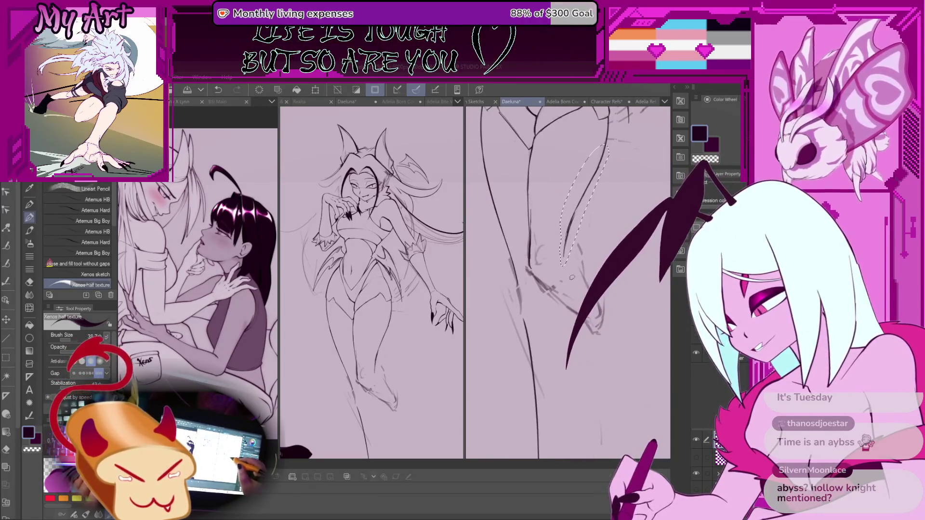
Deselect, undo the stray short stroke on the leg, and switch back to the dark ink colour
key(ctrl+d)
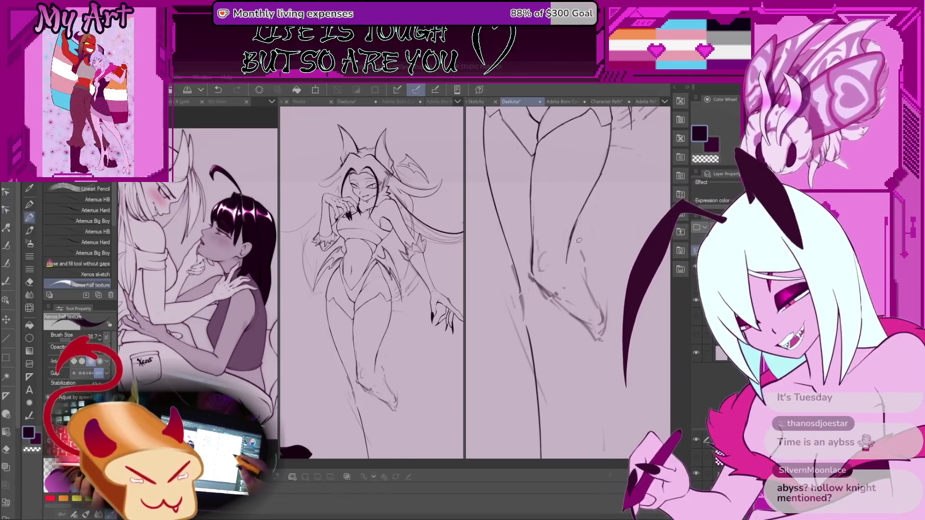
mouse_move(579, 240)
mouse_down()
mouse_move(549, 276)
mouse_move(554, 296)
mouse_up()
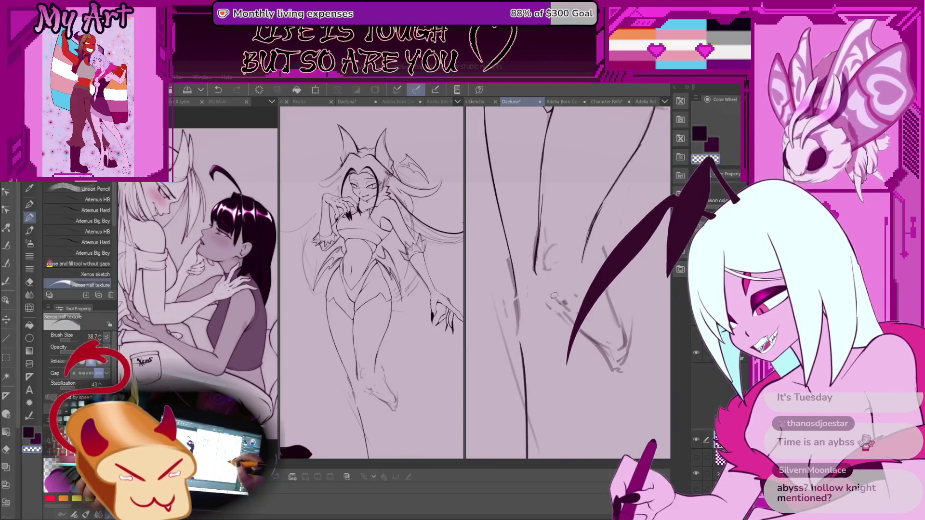
key(ctrl+z)
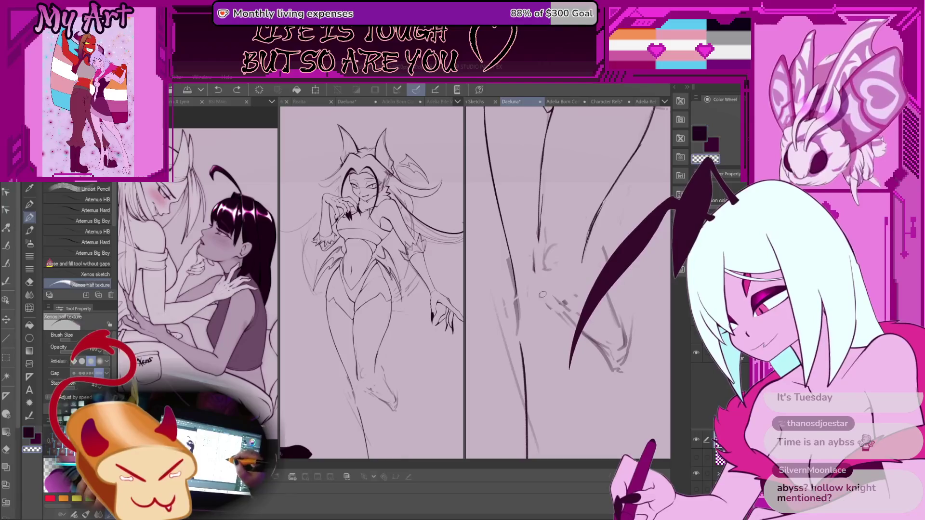
key(c)
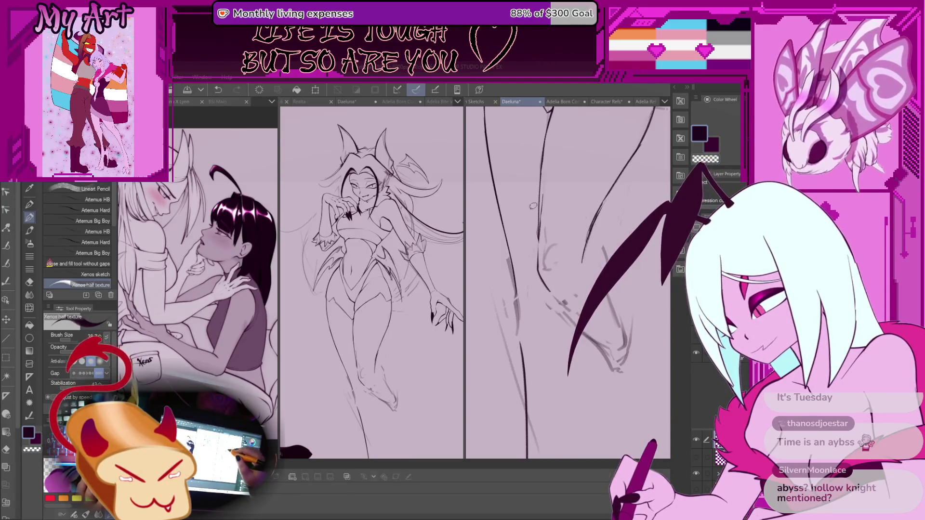
Rotate the canvas in stages until the leg strokes stand nearly vertical
drag(540, 231, 539, 236)
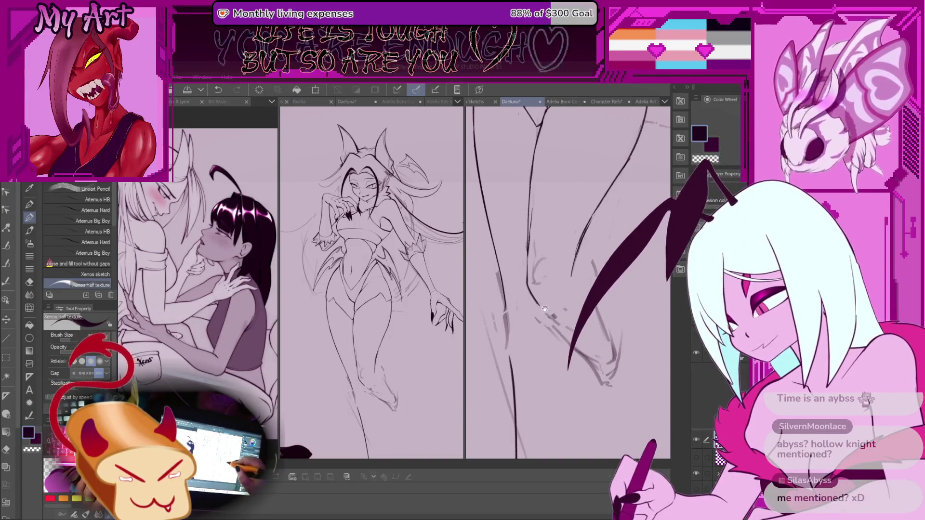
drag(545, 299, 557, 295)
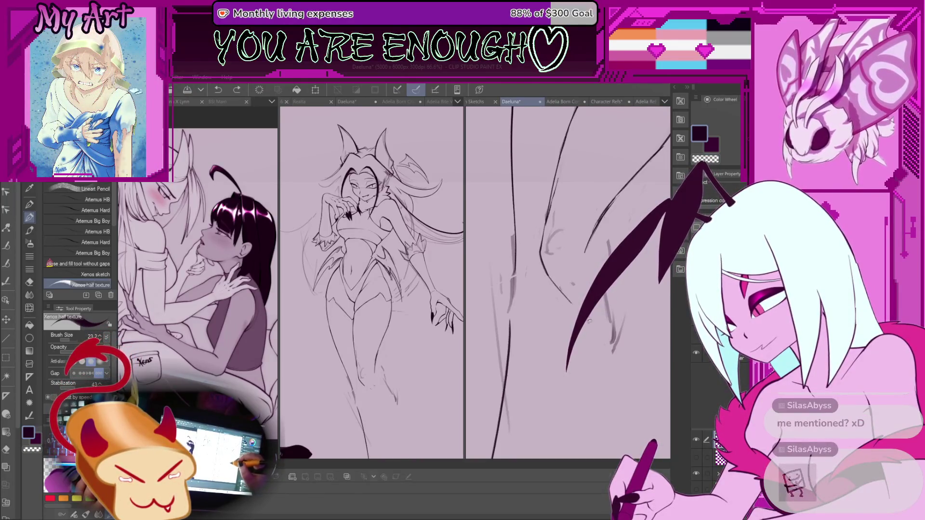
mouse_move(589, 321)
mouse_down()
mouse_move(584, 338)
mouse_move(550, 292)
mouse_up()
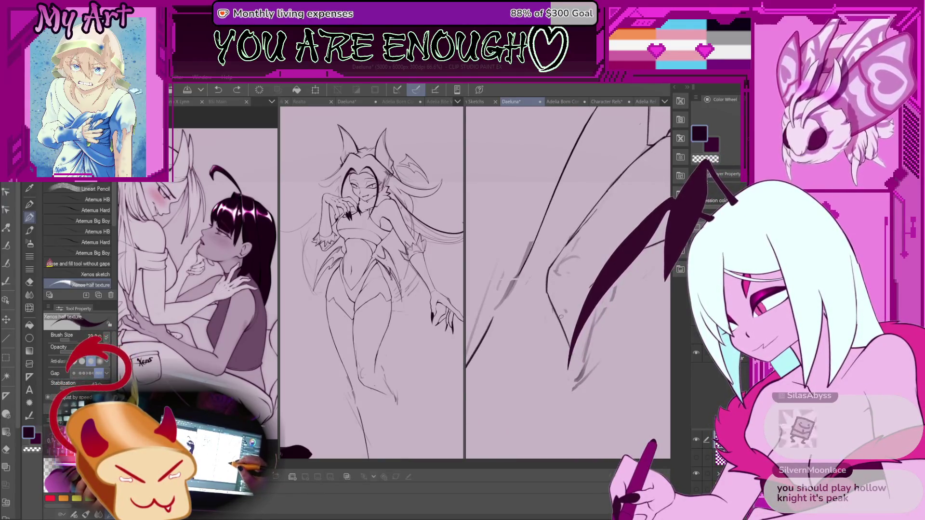
mouse_move(561, 317)
mouse_down()
mouse_move(583, 330)
mouse_move(596, 384)
mouse_up()
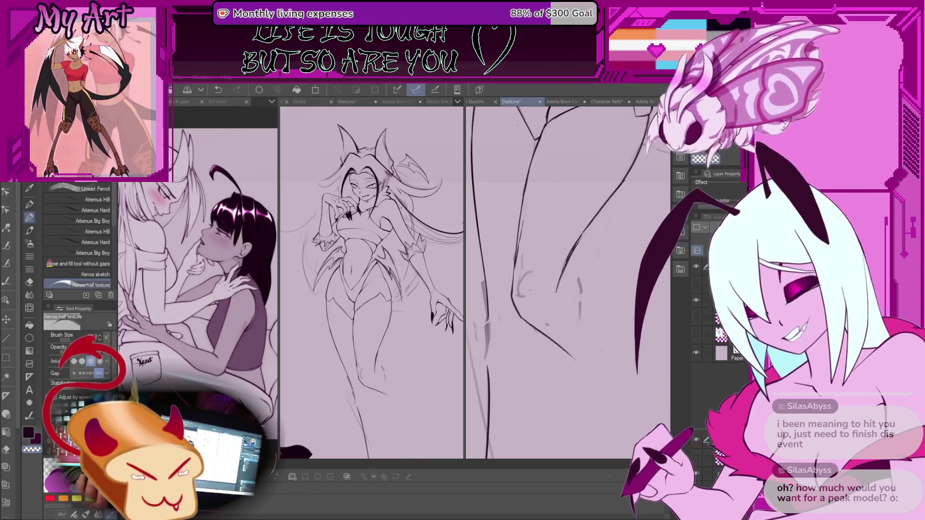
Zoom out and back in to review the inked hips and legs, then undo the last leg stroke
scroll(561, 316, down, 3)
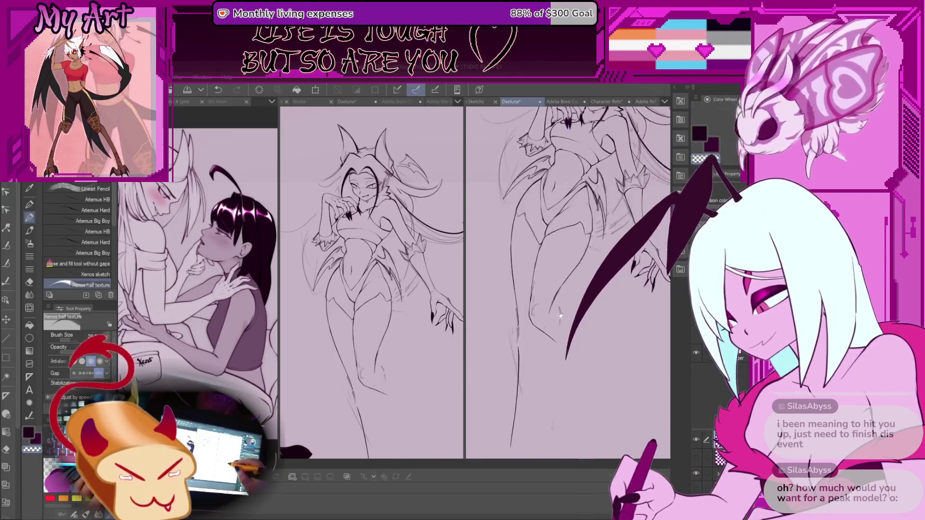
scroll(561, 254, down, 1)
scroll(556, 270, up, 2)
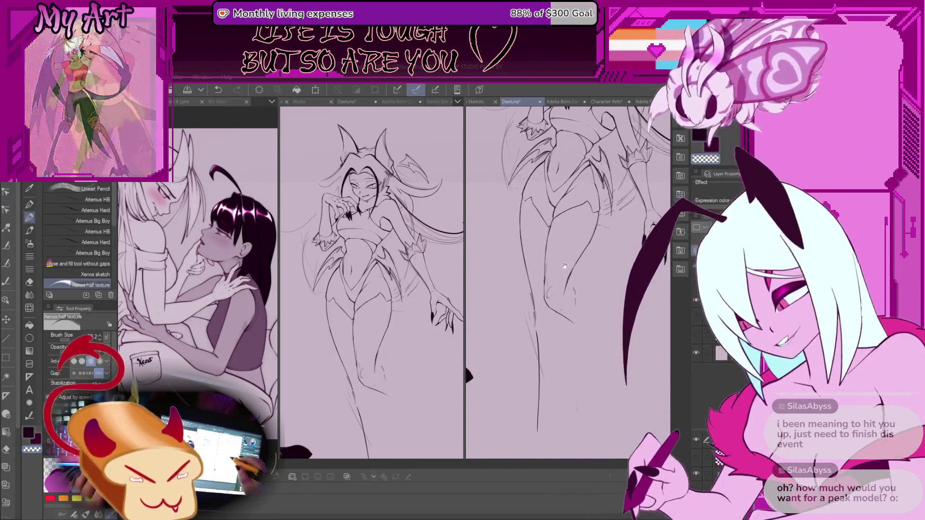
scroll(534, 311, up, 1)
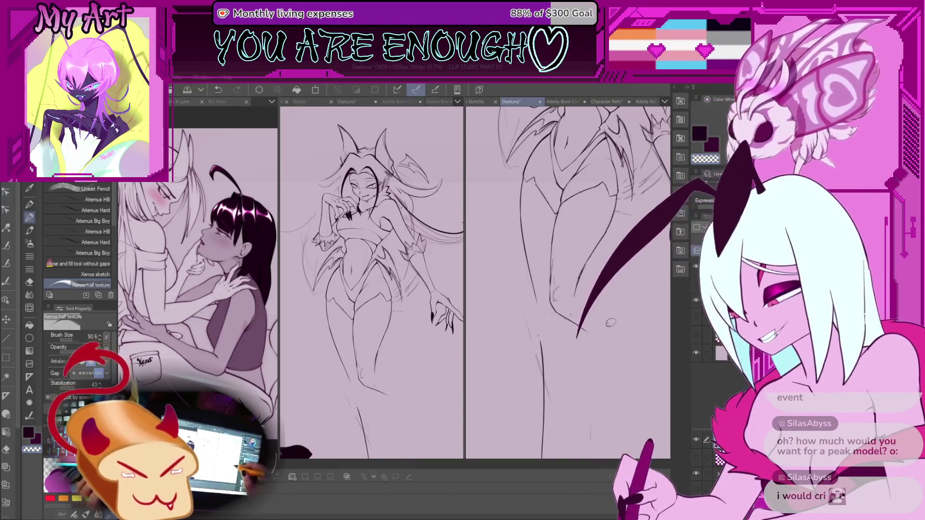
scroll(615, 328, up, 3)
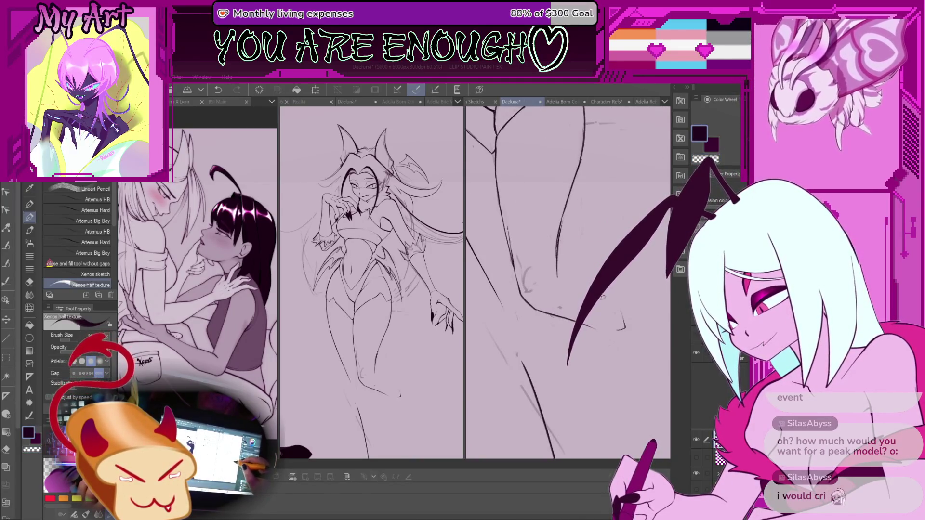
scroll(603, 298, down, 4)
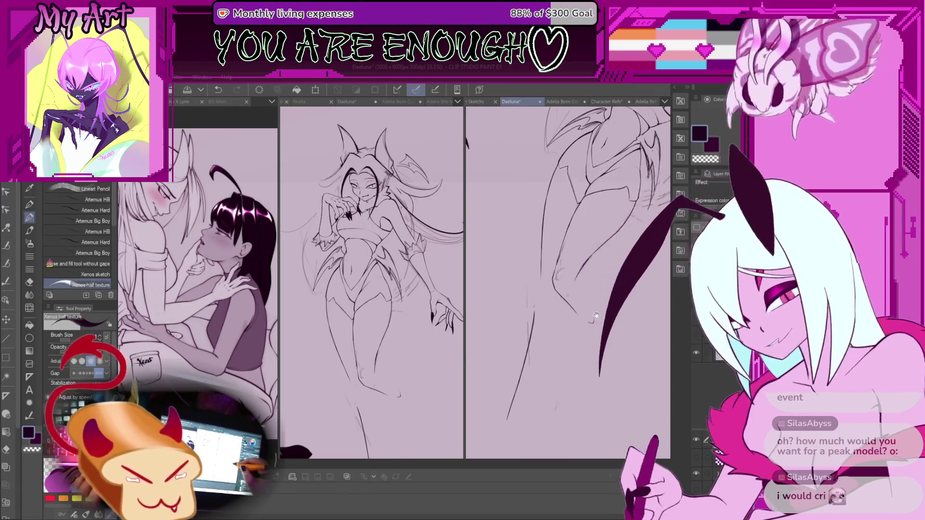
scroll(596, 316, up, 3)
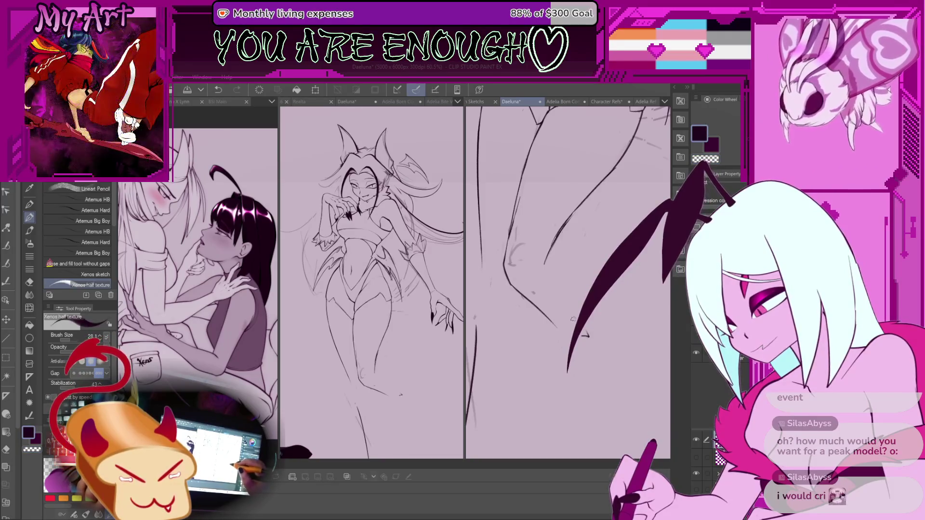
key(ctrl+z)
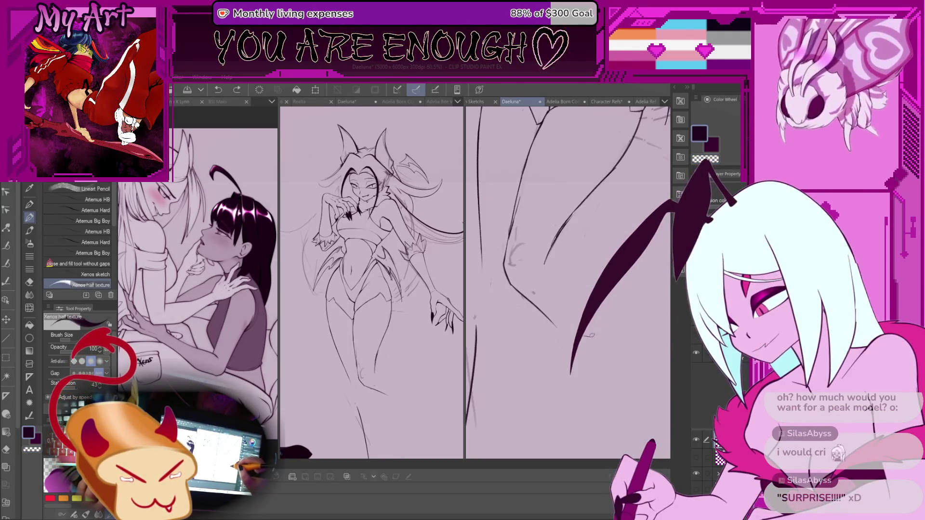
Redraw the long diagonal leg contour, undoing the small extra strokes along it
drag(588, 332, 551, 271)
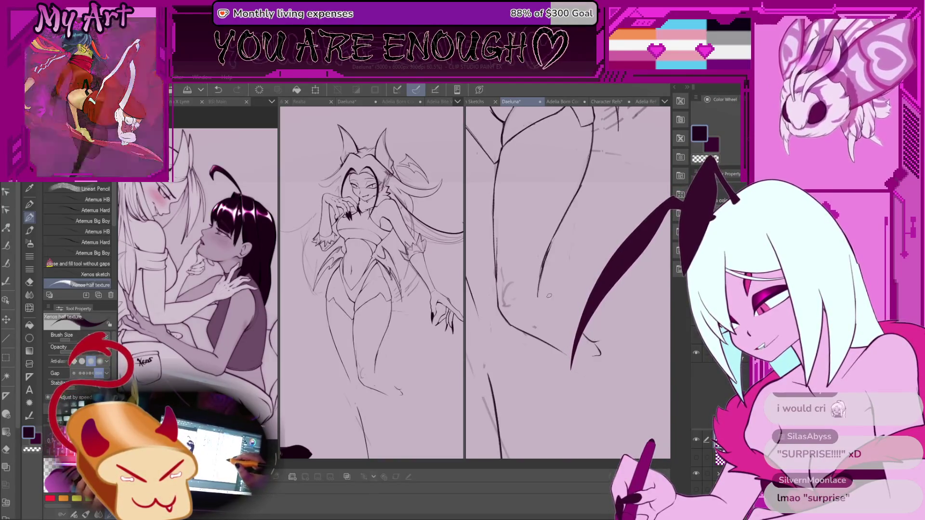
drag(538, 280, 585, 268)
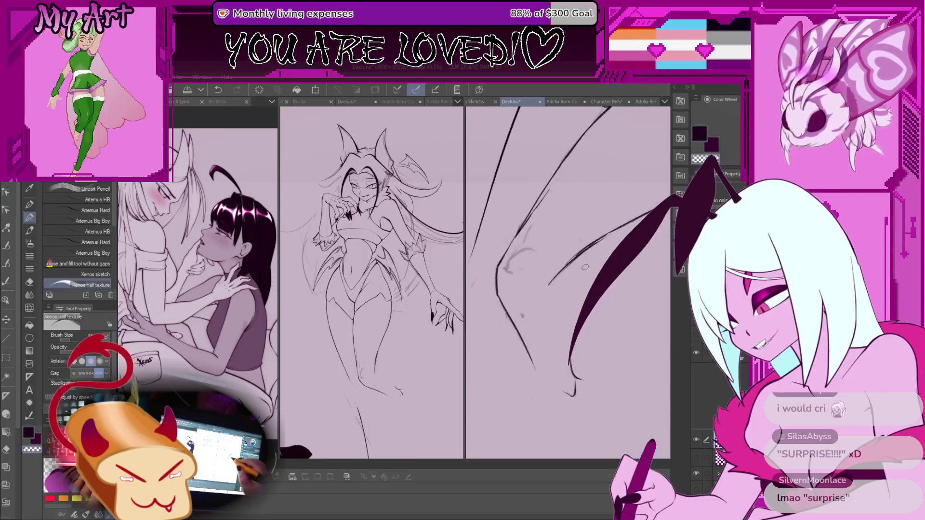
key(ctrl+z)
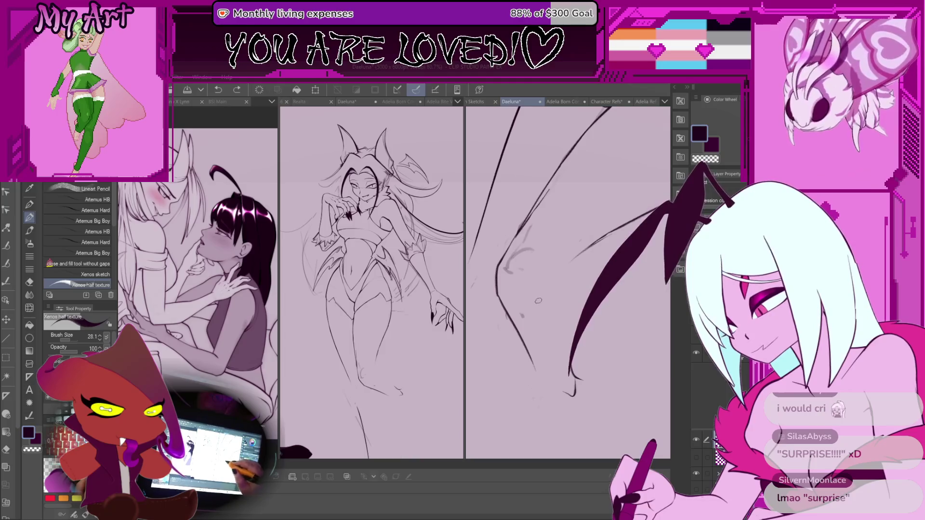
mouse_move(539, 301)
mouse_down()
mouse_move(579, 256)
mouse_move(562, 259)
mouse_move(553, 314)
mouse_move(568, 331)
mouse_move(542, 292)
mouse_up()
key(ctrl+z)
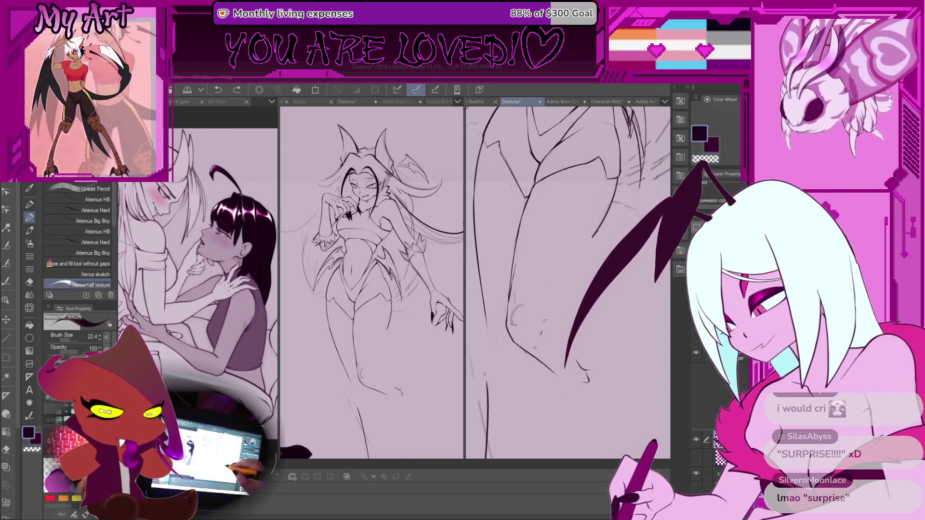
drag(545, 319, 544, 327)
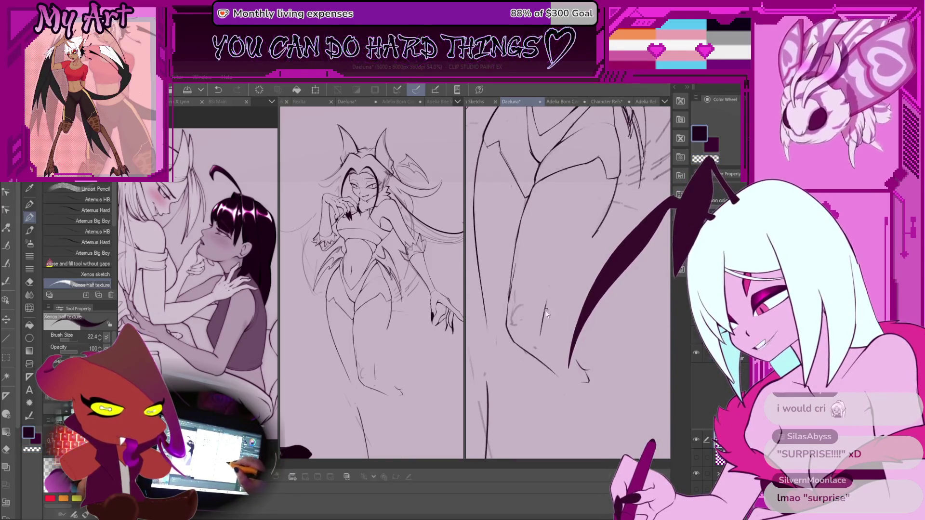
key(ctrl+z)
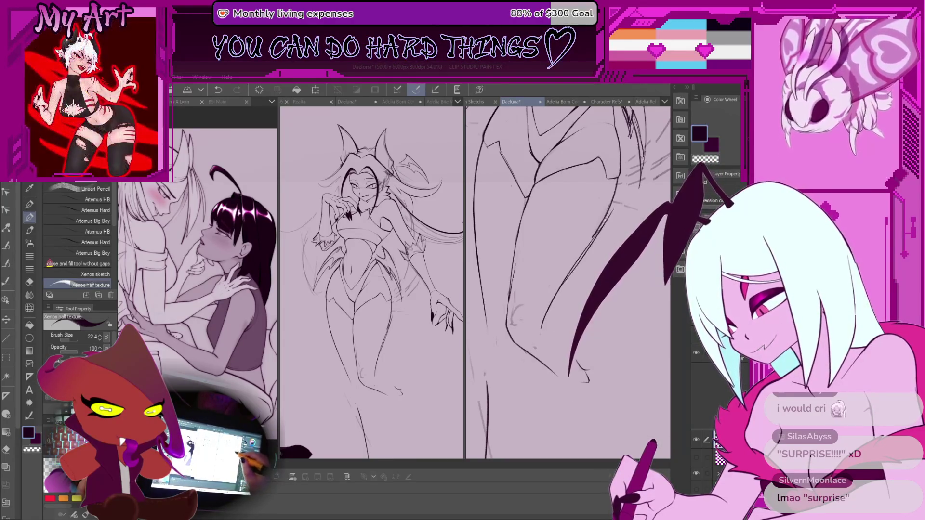
Erase a small stray mark with the transparent colour, then return to the dark ink
key(c)
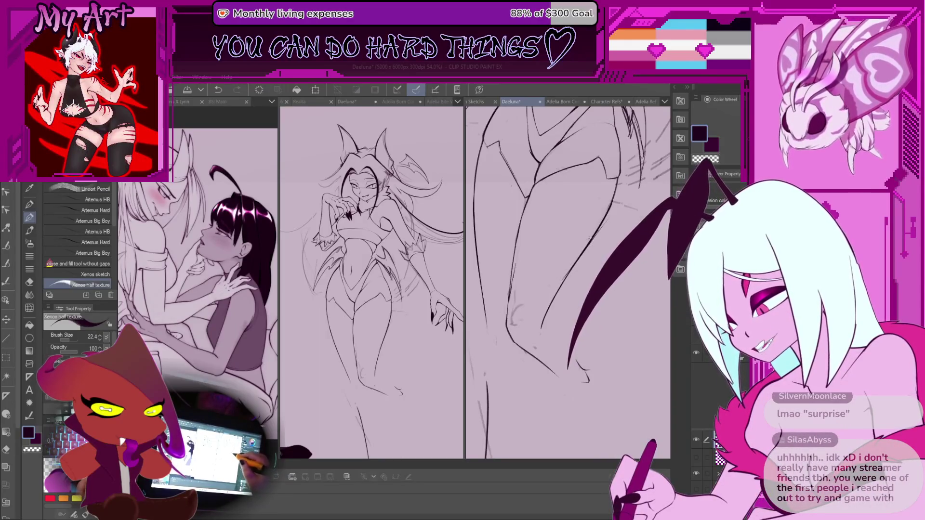
click(612, 214)
scroll(568, 279, up, 2)
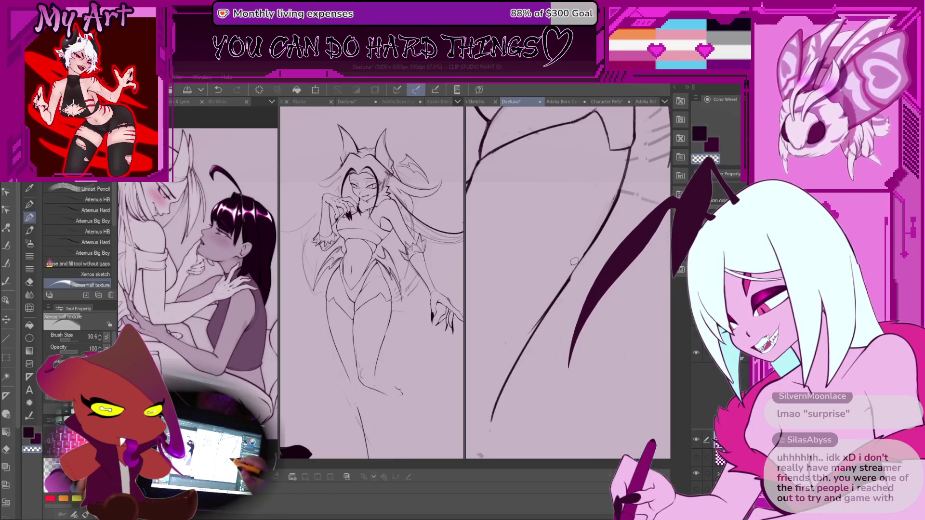
key(c)
Reframe the view on the hips and legs and enlarge the brush to about 114.7
scroll(603, 265, down, 5)
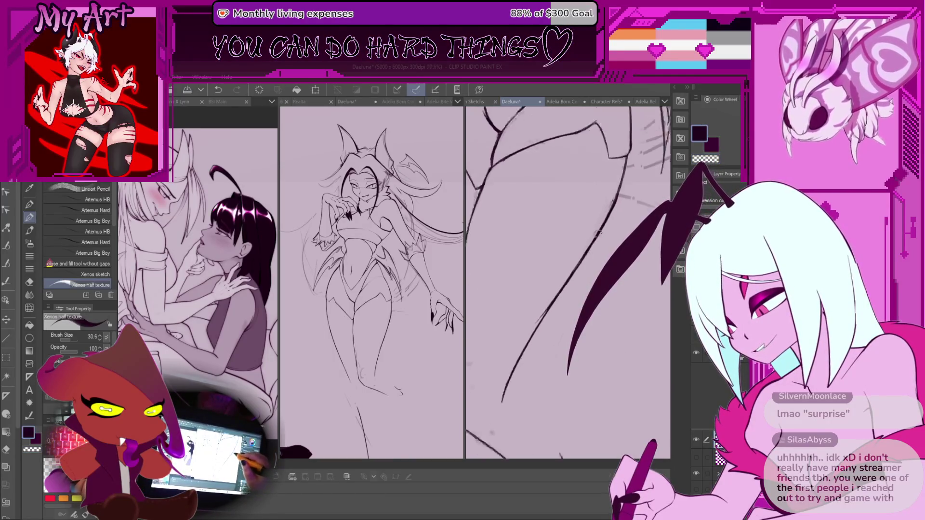
drag(602, 265, 598, 238)
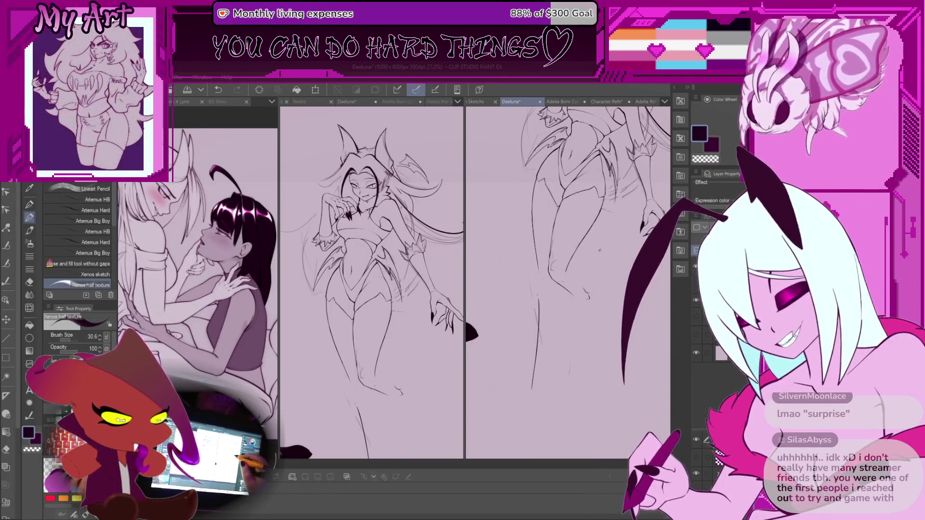
drag(598, 238, 610, 242)
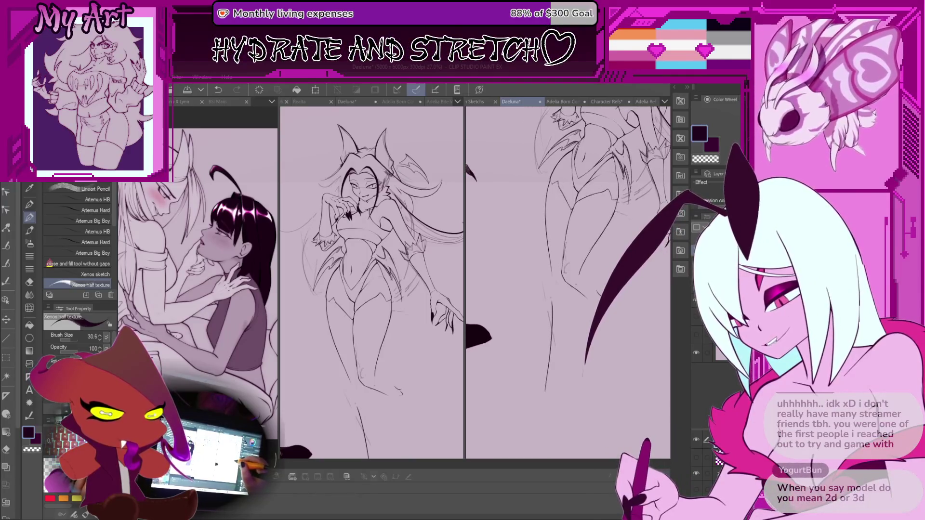
key(ctrl+minus)
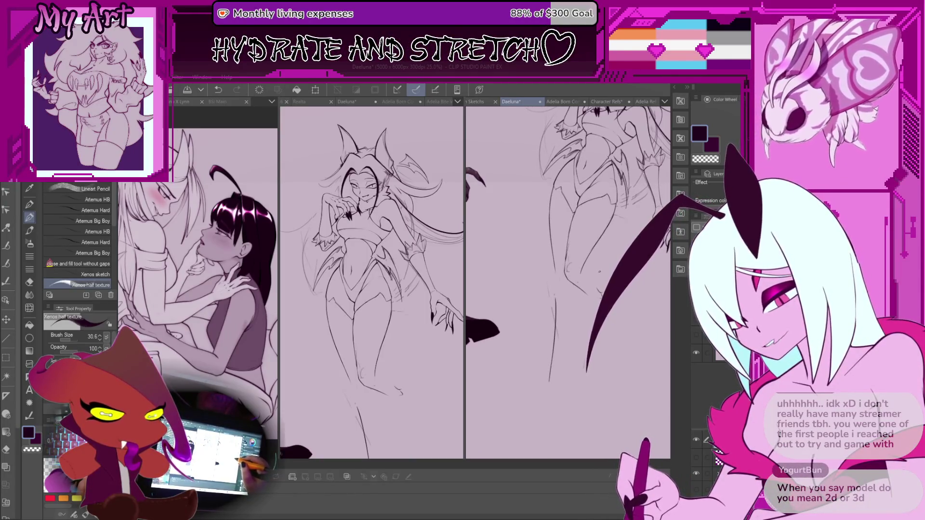
key(ctrl+plus)
key(ctrl+plus)
key(ctrl+plus)
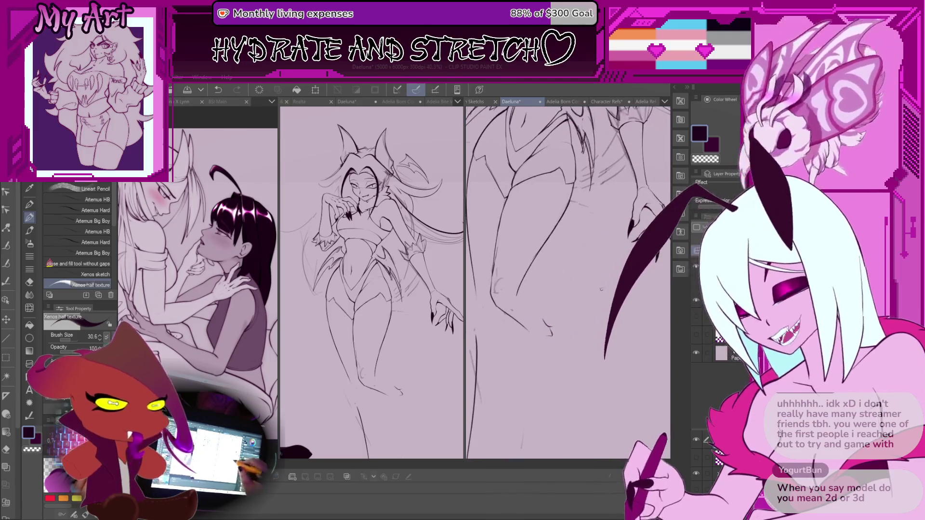
mouse_move(572, 264)
mouse_down()
mouse_move(589, 262)
mouse_move(561, 283)
mouse_move(581, 284)
mouse_up()
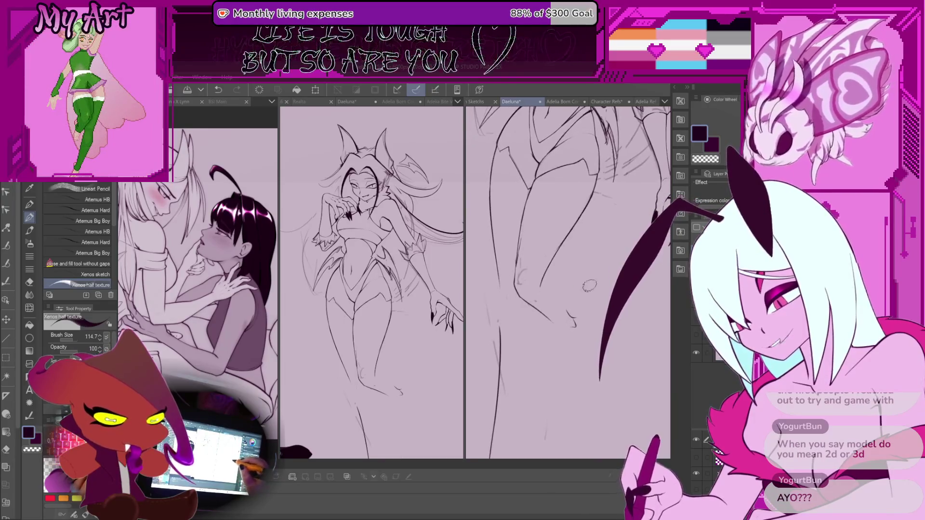